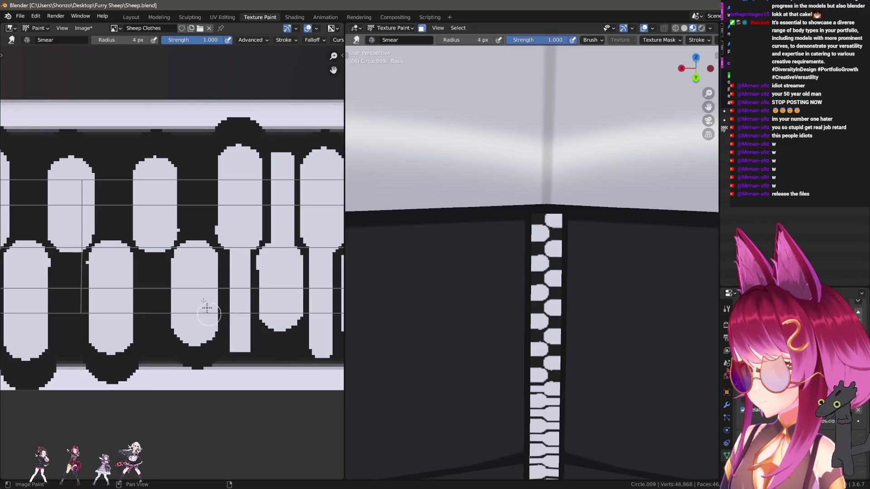
- Smear light stems down from the first tooth pills with the 4 px Smear brush, undoing one bad stroke
middle_click_drag(206, 307, 219, 318)
left_click_drag(210, 255, 210, 154)
middle_click_drag(164, 229, 175, 226)
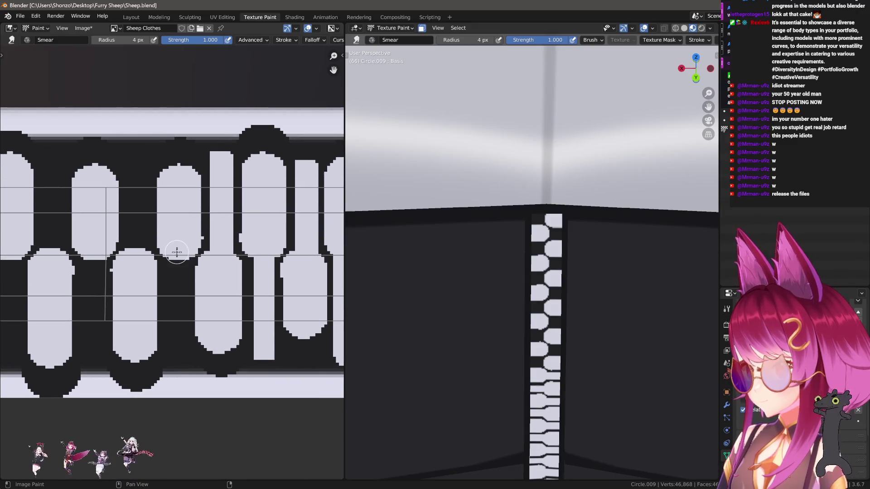
left_click_drag(176, 255, 179, 355)
middle_click_drag(178, 354, 194, 252)
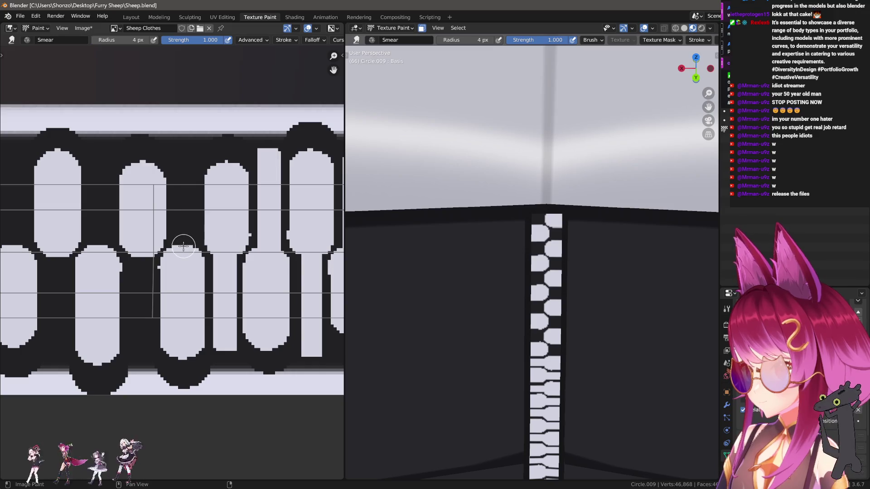
left_click_drag(177, 247, 191, 154)
middle_click_drag(190, 154, 196, 259)
left_click_drag(193, 245, 179, 363)
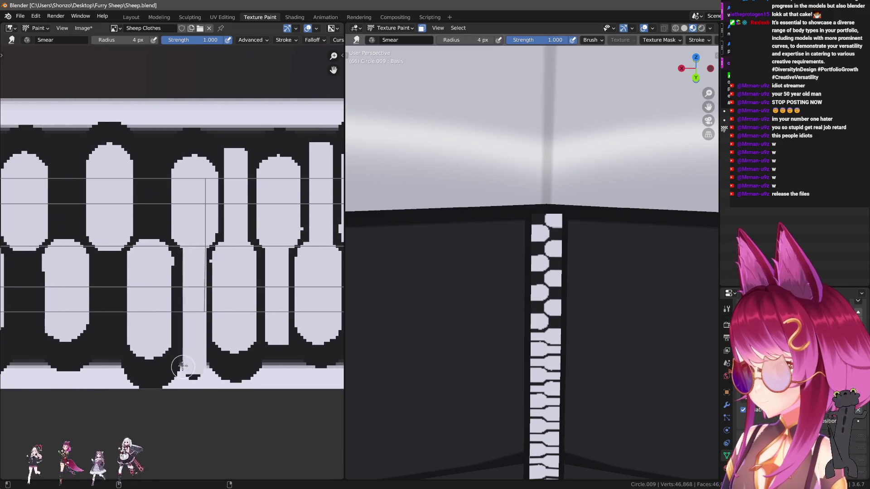
middle_click_drag(179, 363, 224, 356)
key("ctrl+z")
- Smear more light stems above and below the next tooth pills
left_click_drag(237, 239, 236, 358)
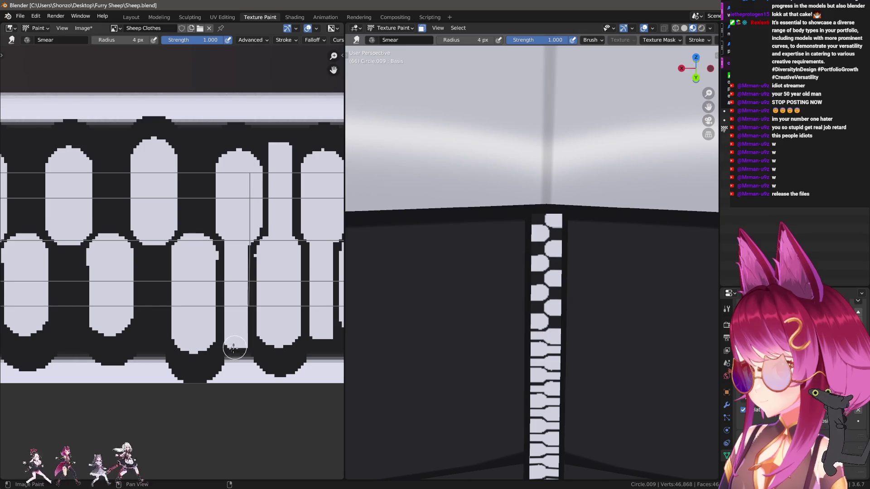
middle_click_drag(164, 267, 203, 305)
left_click_drag(234, 272, 239, 185)
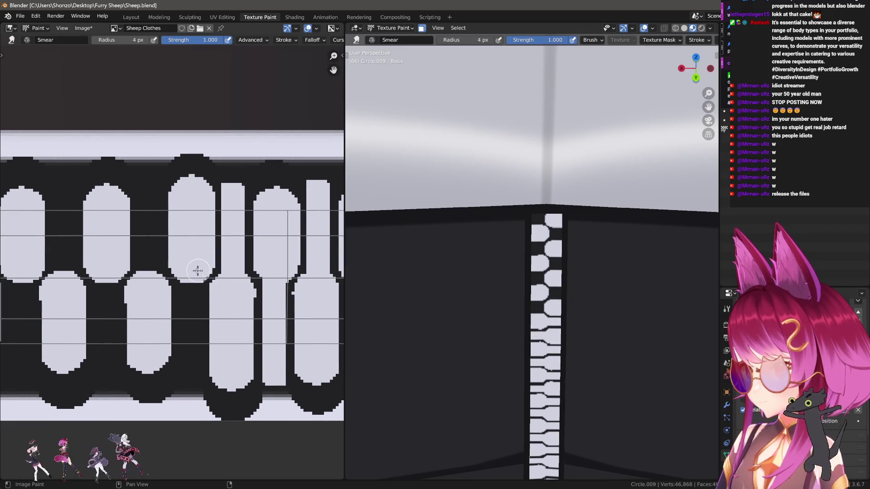
left_click_drag(195, 272, 194, 389)
middle_click_drag(168, 314, 206, 306)
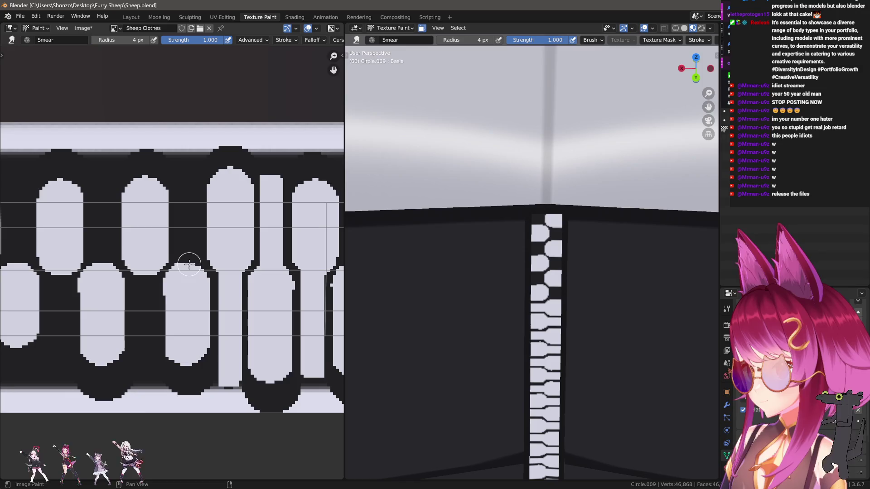
left_click_drag(186, 272, 186, 173)
middle_click_drag(143, 264, 197, 247)
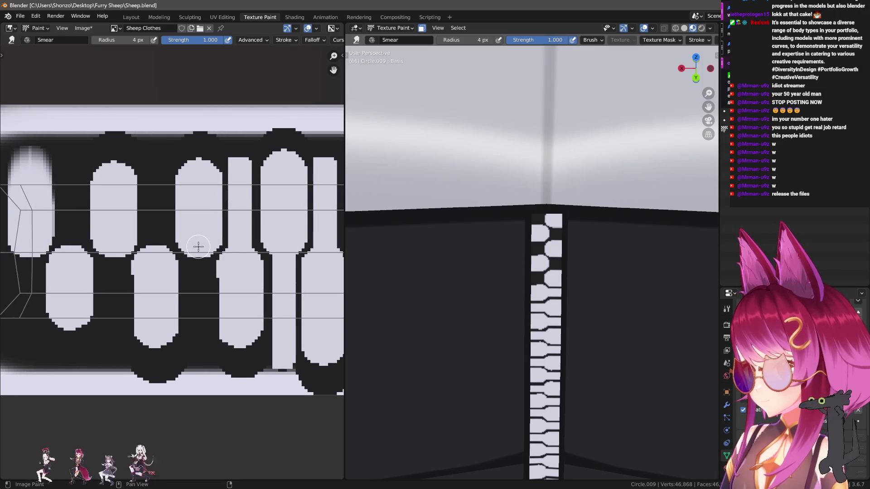
left_click_drag(196, 247, 194, 362)
- Finish smearing stems above and below the remaining pills, including the leftmost one
middle_click_drag(162, 318, 202, 335)
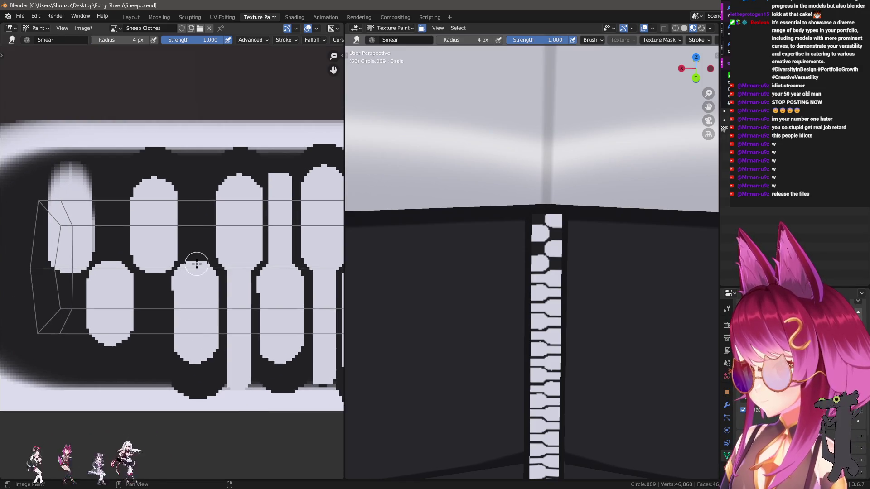
left_click_drag(193, 274, 193, 177)
middle_click_drag(155, 263, 179, 254)
left_click_drag(179, 253, 170, 377)
middle_click_drag(137, 255, 170, 271)
left_click_drag(171, 271, 174, 189)
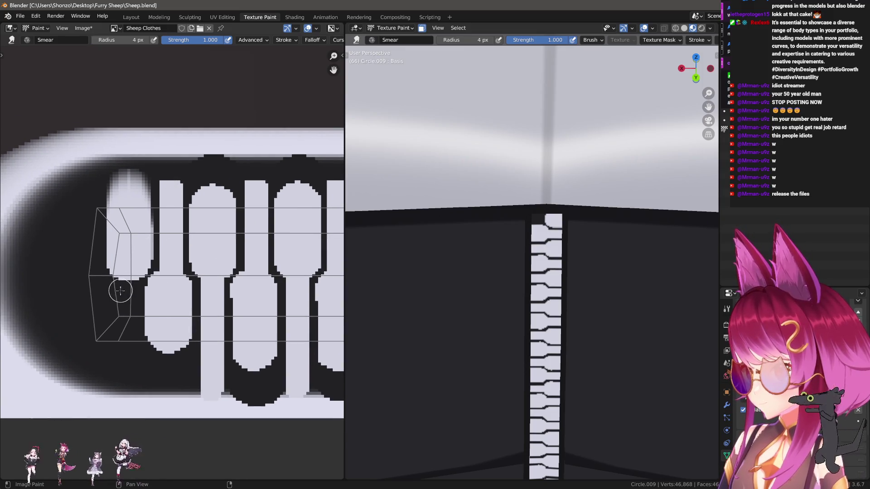
left_click_drag(124, 278, 124, 379)
scroll(377, 308, "down", 5)
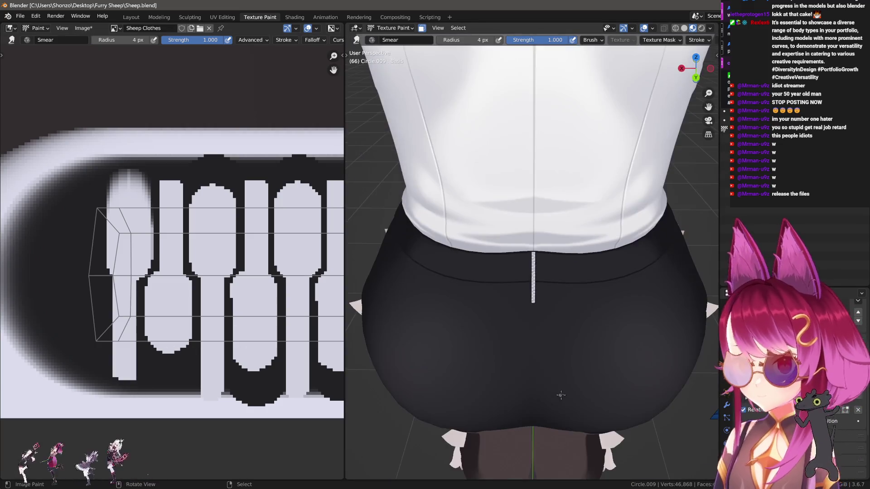
scroll(555, 348, "up", 5)
mouse_move(555, 348)
middle_mouse_down("shift")
mouse_move(550, 317)
mouse_move(548, 348)
middle_mouse_up("shift")
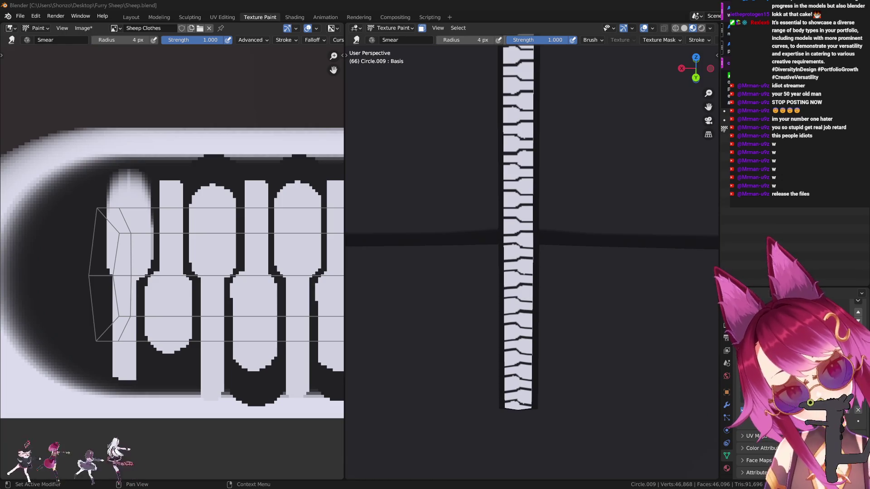
- Zoom and pan around the zipper teeth texture to inspect the connected teeth
scroll(162, 232, "up", 2)
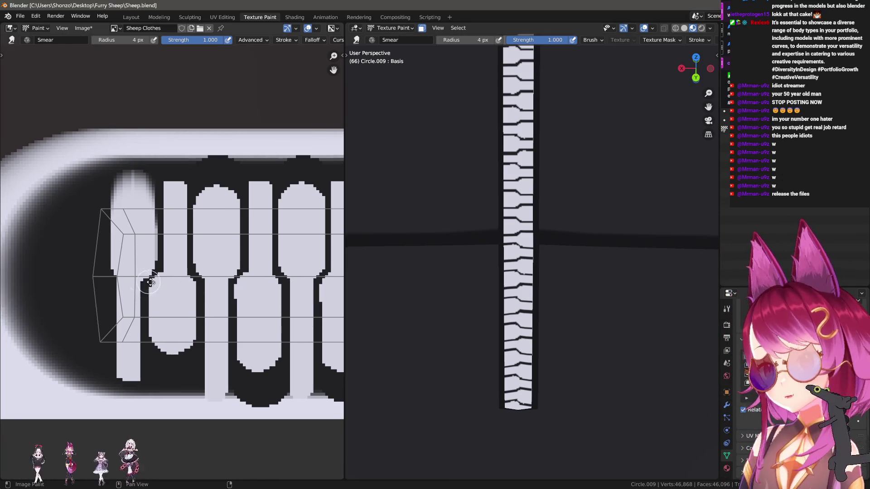
scroll(136, 229, "down", 2)
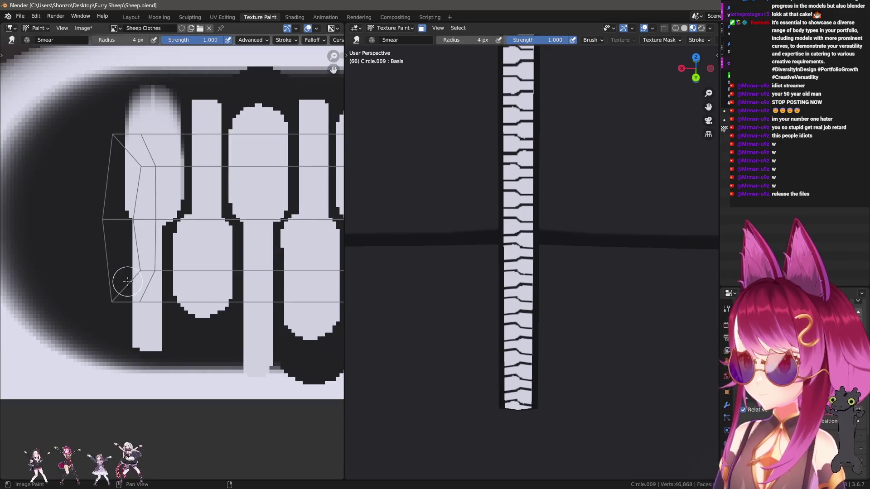
scroll(115, 272, "up", 2)
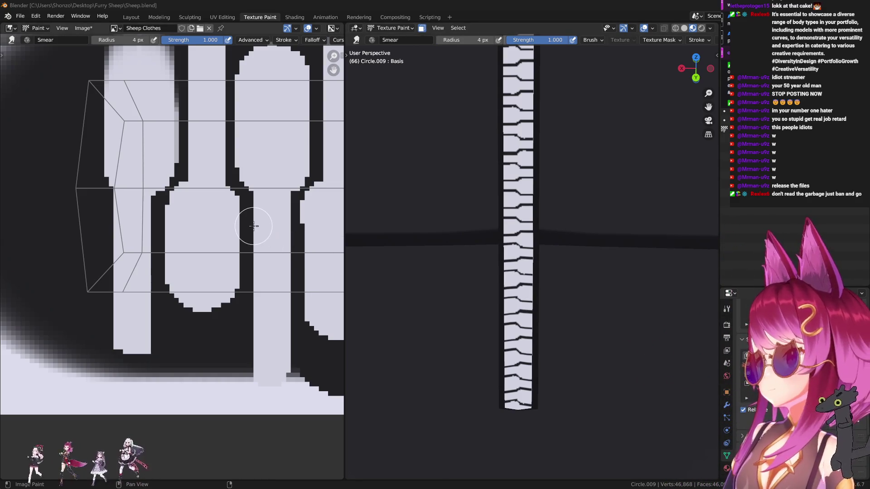
mouse_move(253, 230)
middle_mouse_down()
mouse_move(210, 330)
mouse_move(177, 272)
middle_mouse_up()
scroll(132, 262, "down", 4)
scroll(126, 285, "up", 3)
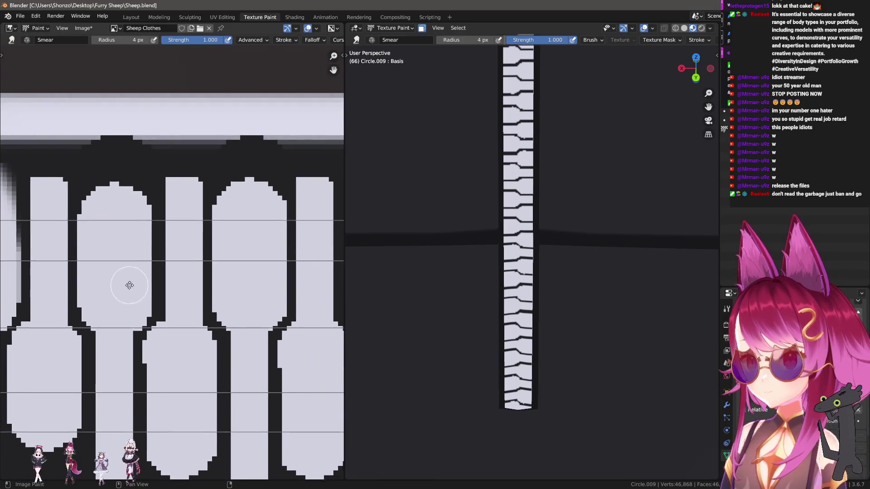
scroll(131, 249, "down", 2)
scroll(131, 250, "down", 3)
- Switch to the TexDraw brush and paint white lines along the teeth tops
key("d")
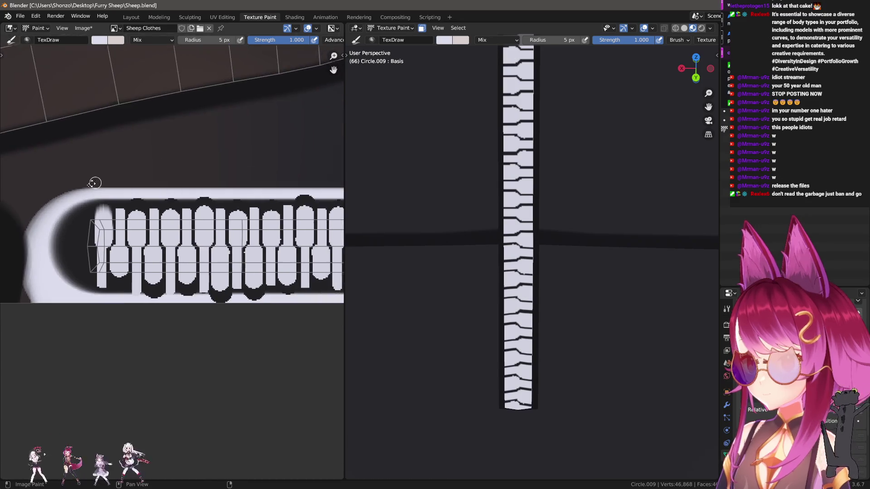
scroll(74, 209, "up", 2)
left_click_drag(74, 209, 275, 210)
middle_click_drag(235, 206, 132, 202)
- Enlarge the brush to 9 px and paint a wider white band along the teeth tops
key("bracketright")
key("bracketright")
key("bracketright")
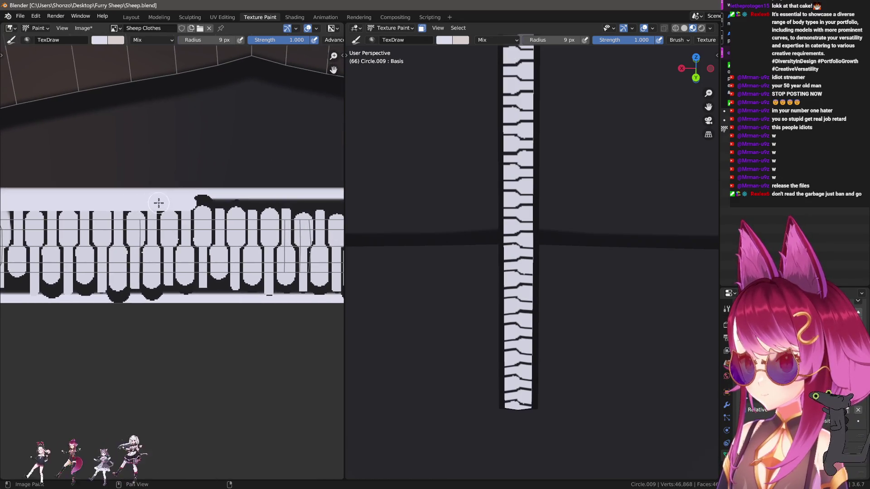
left_click_drag(157, 202, 290, 209)
left_click_drag(132, 199, 320, 210)
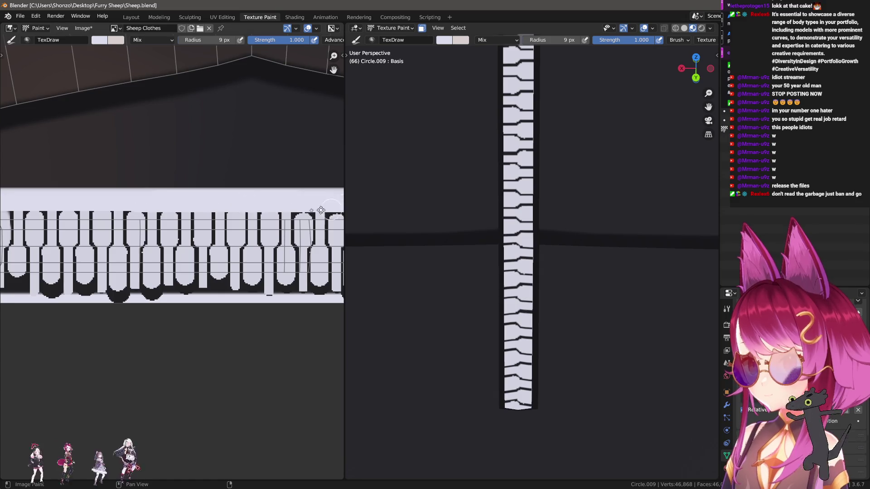
middle_click_drag(321, 210, 177, 202)
left_click_drag(177, 202, 286, 204)
middle_click_drag(285, 203, 163, 202)
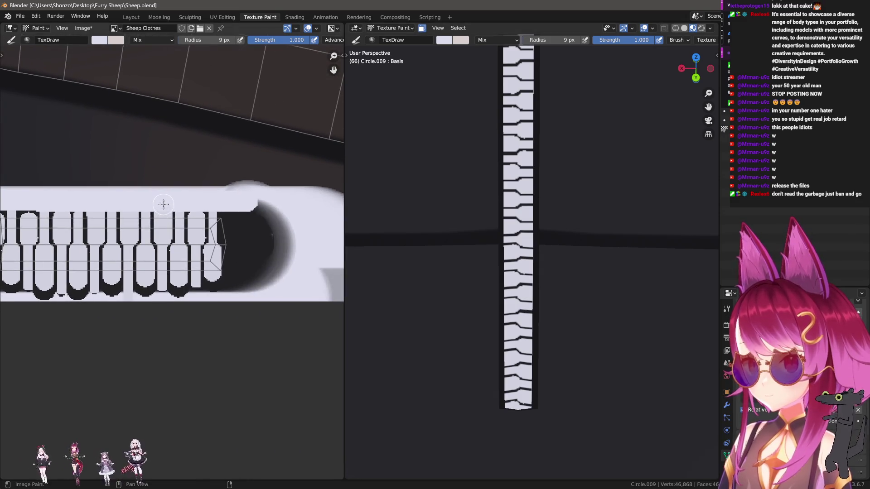
scroll(507, 189, "down", 5)
scroll(516, 200, "up", 5)
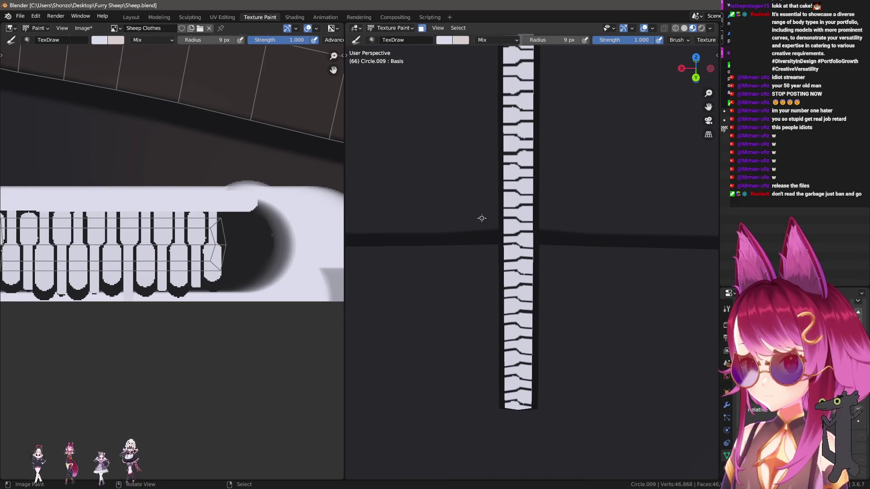
scroll(482, 219, "down", 6)
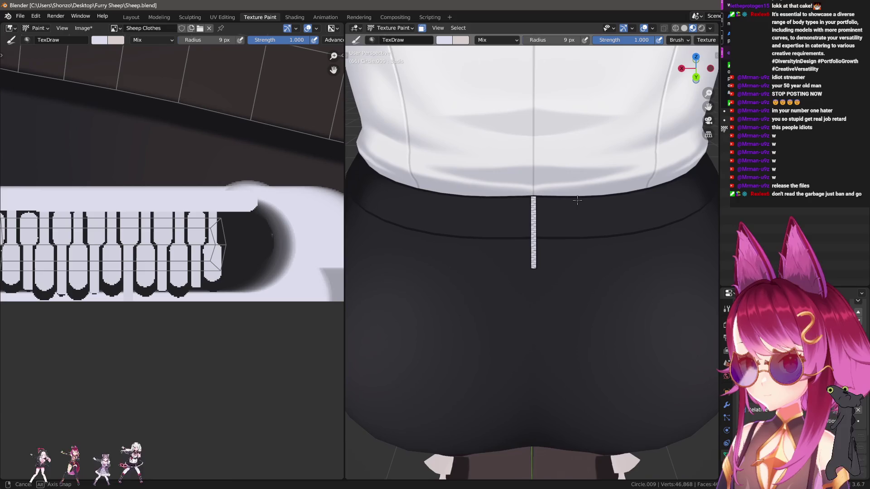
middle_click_drag(110, 249, 164, 248)
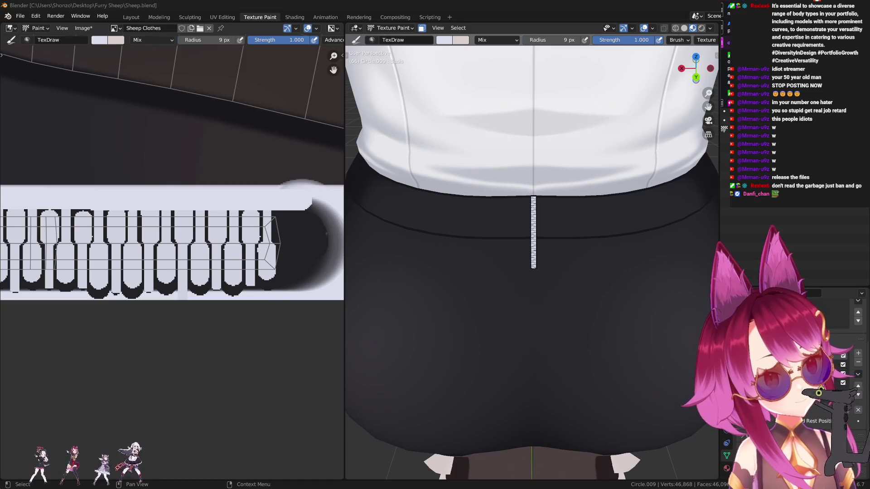
scroll(195, 249, "down", 4)
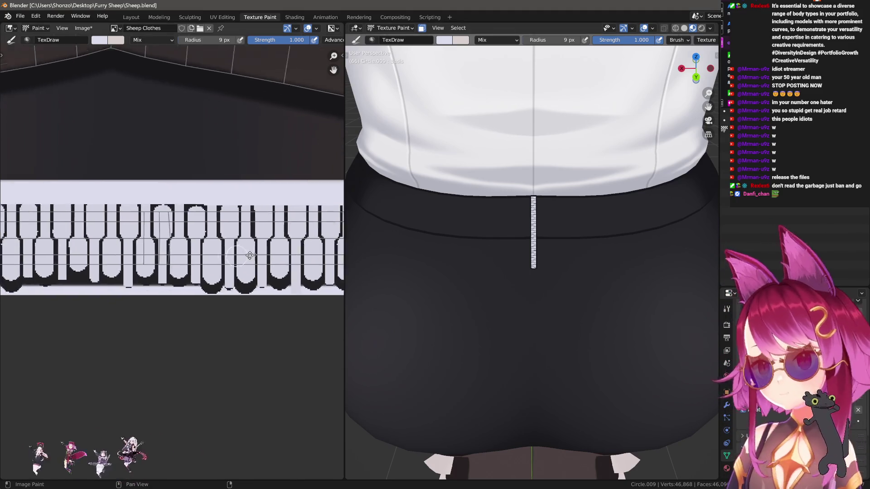
- Undo back to the dark zipper strip, sample a light colour, and shrink the brush to 9 px
key("ctrl+z")
key("ctrl+z")
key("ctrl+z")
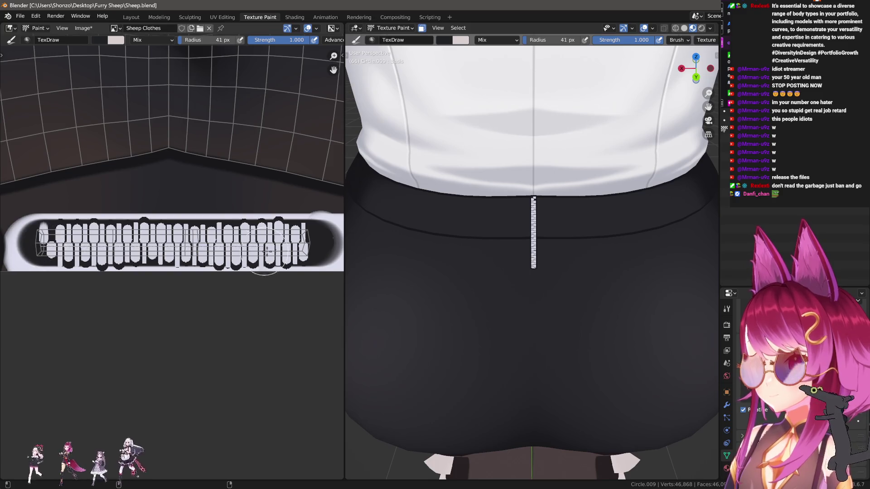
key("ctrl+z")
key("ctrl+z")
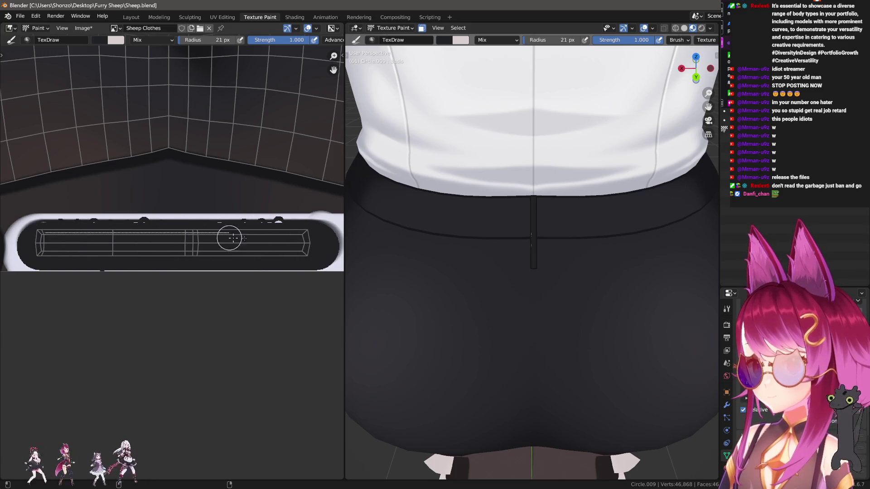
key("s")
key("bracketleft")
key("bracketleft")
key("bracketleft")
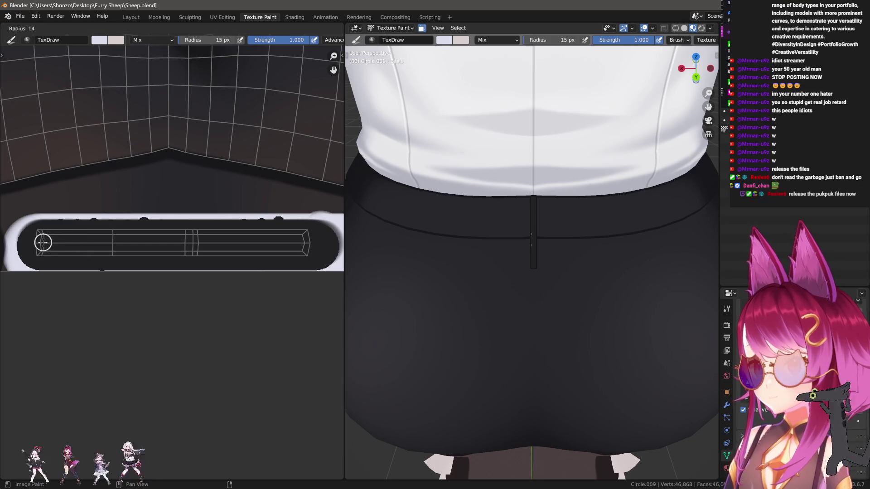
key("bracketleft")
key("bracketleft")
key("bracketleft")
key("bracketleft")
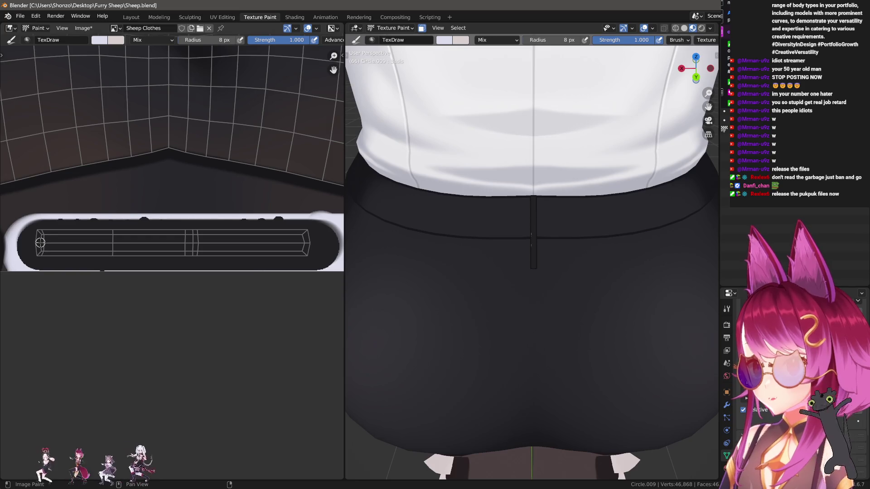
- Paint a white line across the zipper strip and check it along the skirt seam
left_click_drag(39, 243, 338, 243)
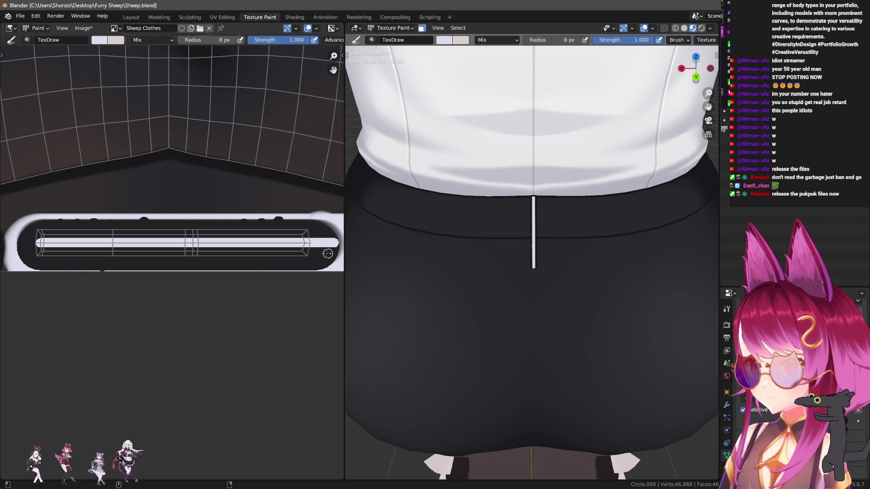
scroll(560, 254, "up", 8)
middle_click_drag(544, 227, 534, 248)
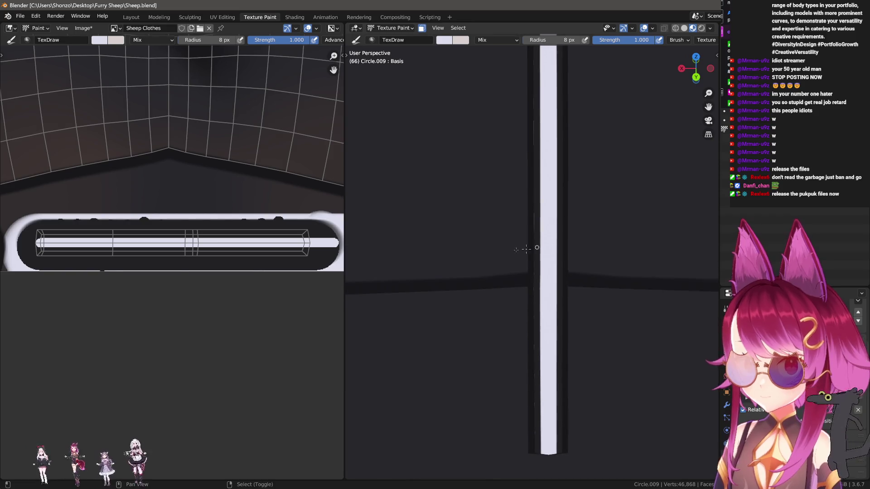
- Replace the white line with a thinner one painted at 6 px radius
key("ctrl+z")
key("bracketleft")
key("bracketleft")
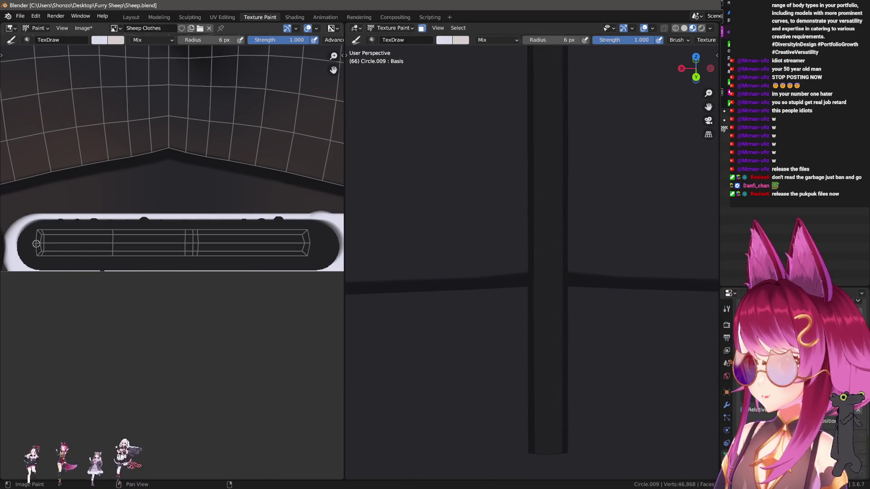
left_click_drag(35, 244, 323, 245)
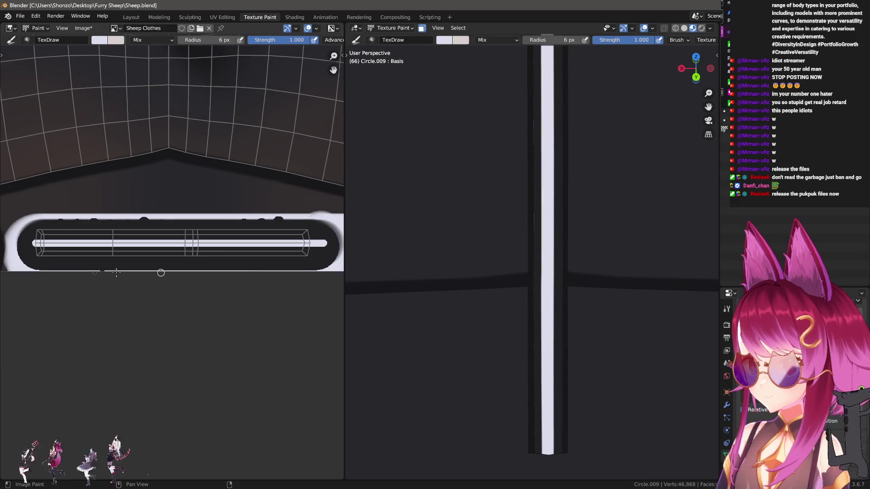
scroll(135, 272, "up", 2)
scroll(135, 273, "up", 4)
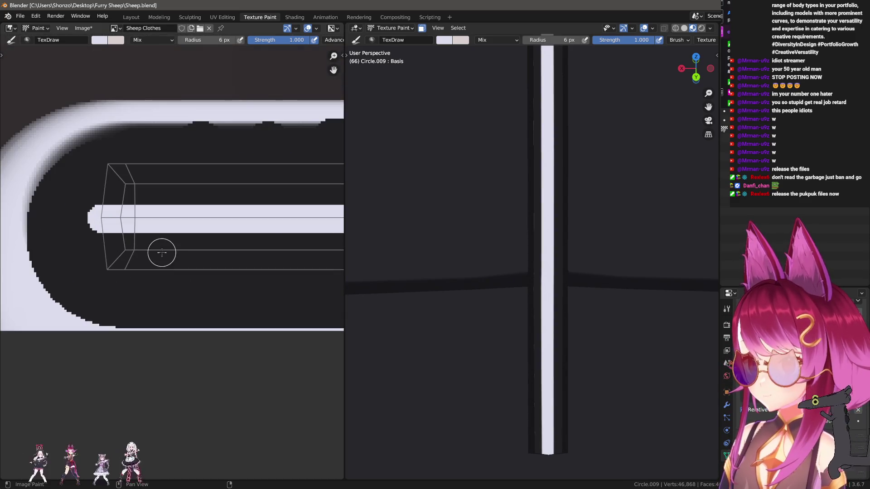
key("shift+space")
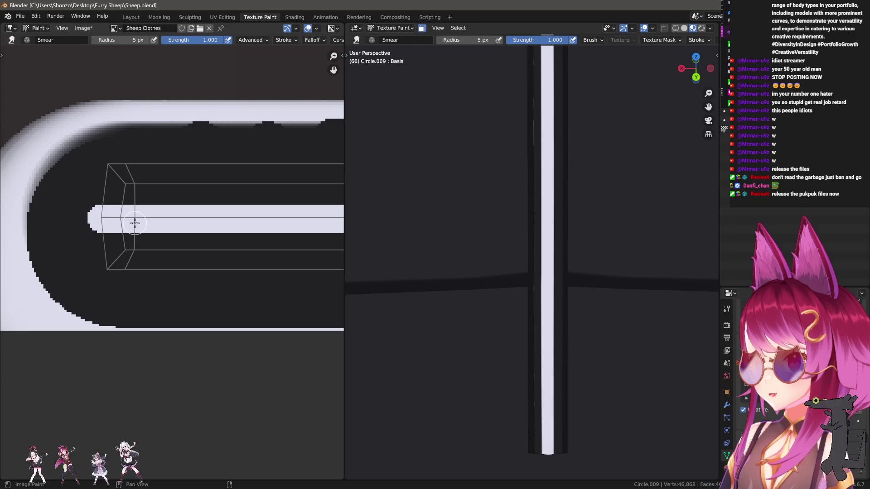
- Smear three bars up and down from the white line, then undo them
left_click_drag(136, 229, 142, 272)
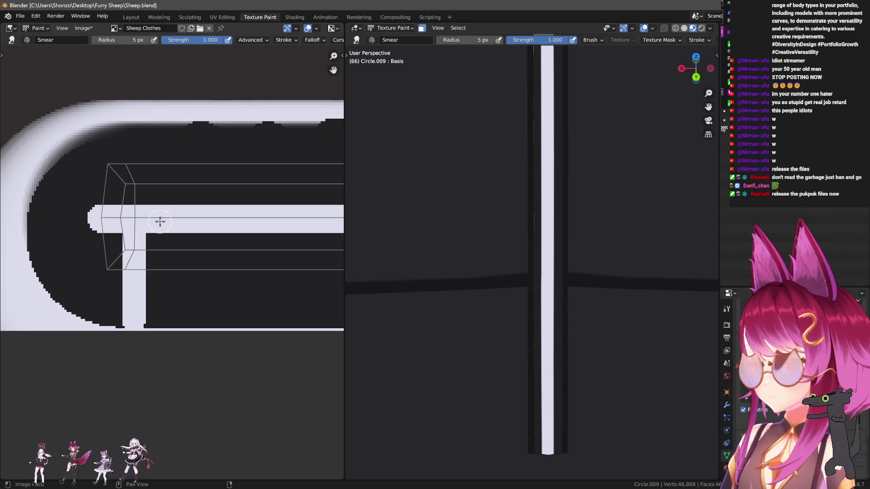
left_click_drag(159, 217, 161, 137)
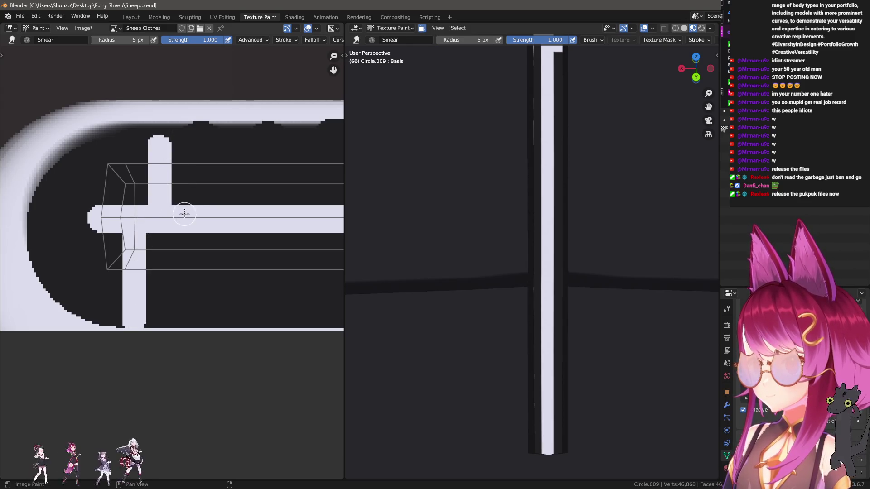
left_click_drag(184, 217, 183, 285)
middle_click_drag(547, 153, 553, 153)
scroll(136, 222, "up", 1)
key("ctrl+z")
key("ctrl+z")
key("ctrl+z")
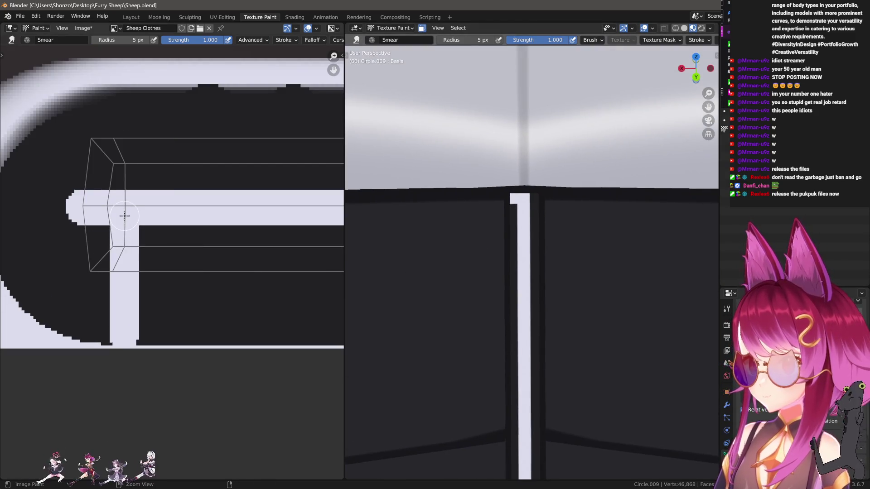
- Smear three thin 3 px bars from the line, then undo them and the white line
key("f")
left_click(118, 219)
left_click_drag(118, 218, 119, 308)
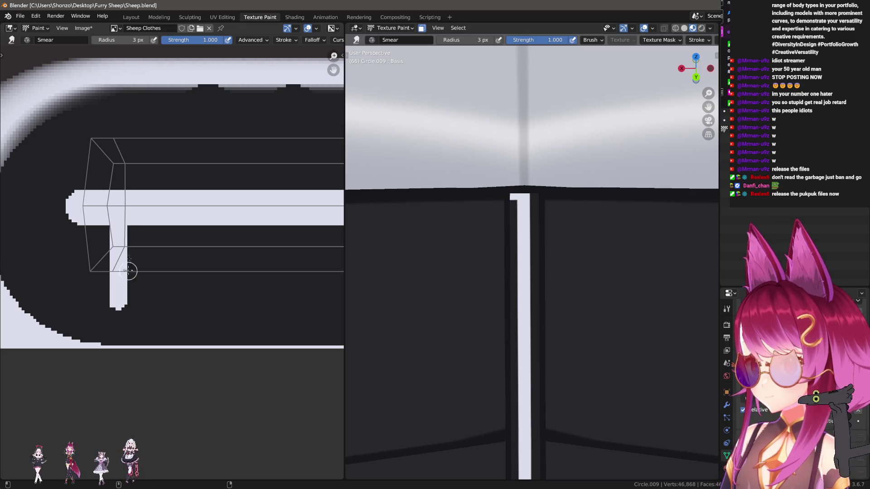
left_click_drag(136, 214, 136, 116)
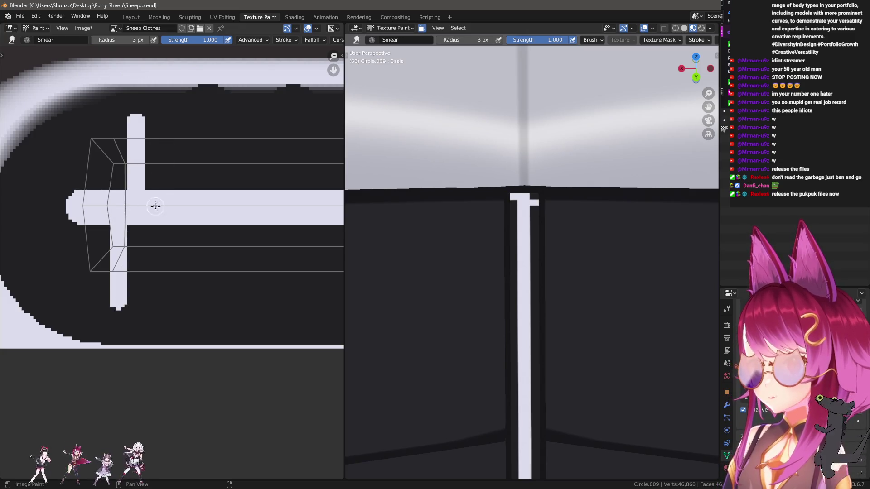
left_click_drag(154, 200, 154, 302)
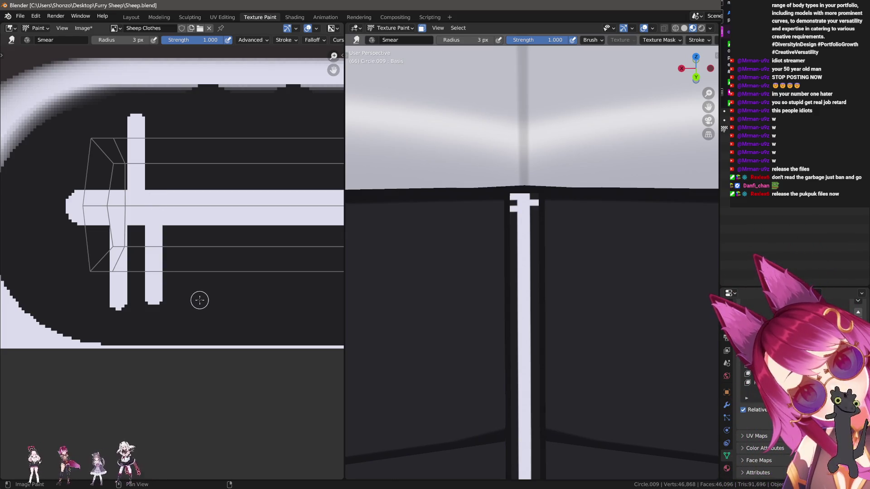
key("ctrl+z")
key("ctrl+z")
key("ctrl+z")
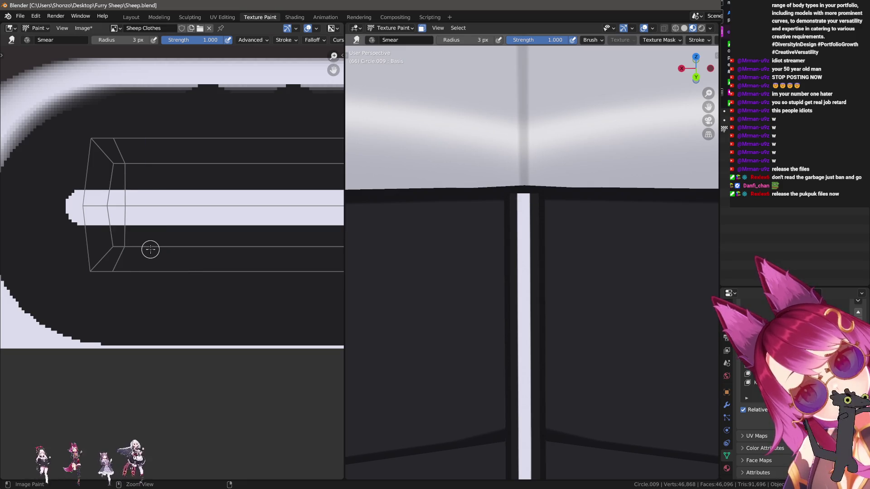
key("ctrl+z")
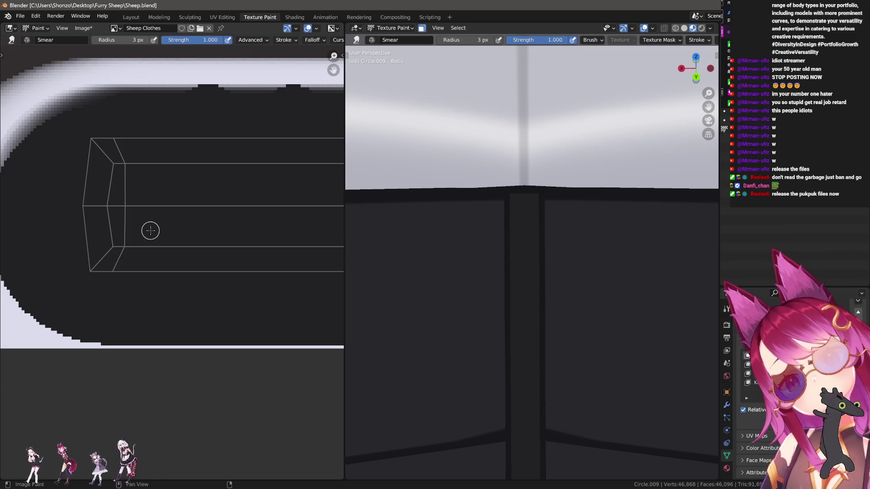
- With the draw brush at 2 px, paint a thin horizontal white line along the strip
key("1")
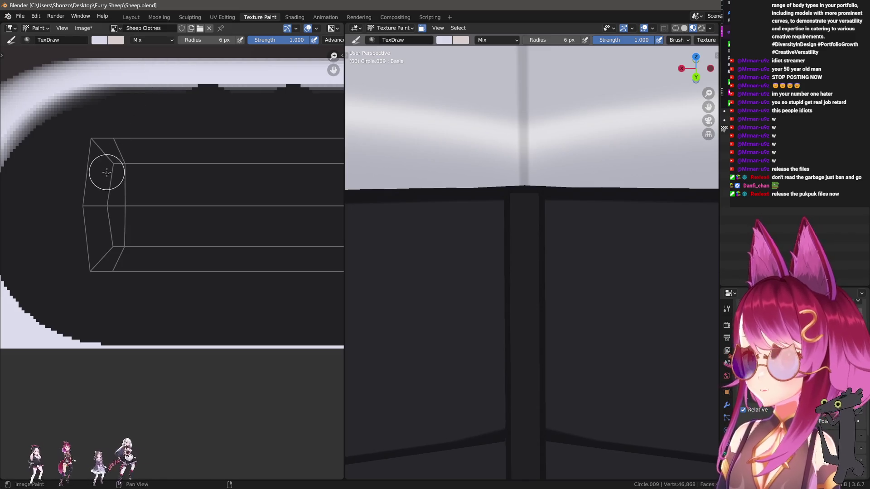
key("bracketleft")
key("bracketleft")
left_click_drag(118, 192, 119, 119)
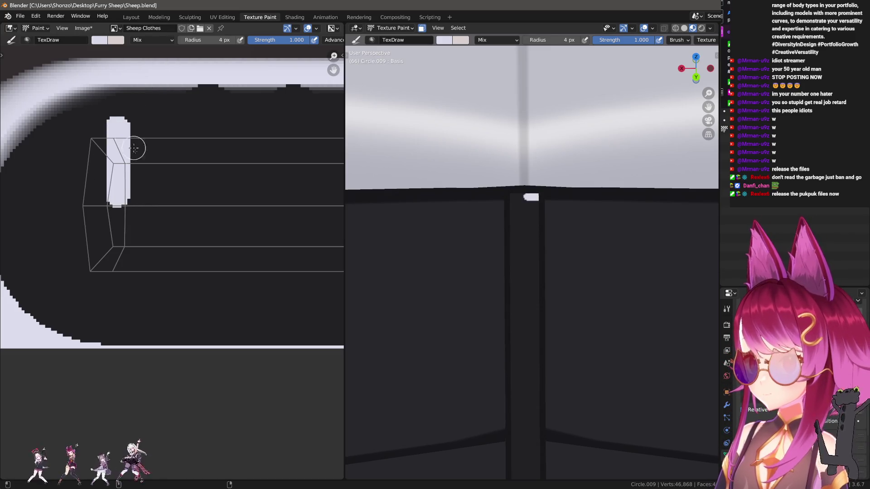
key("bracketleft")
key("ctrl+z")
key("bracketleft")
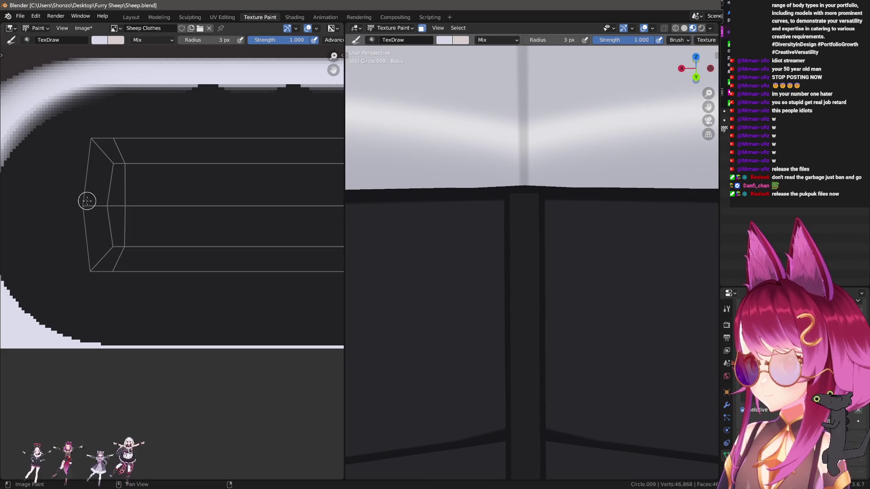
left_click_drag(76, 208, 274, 211)
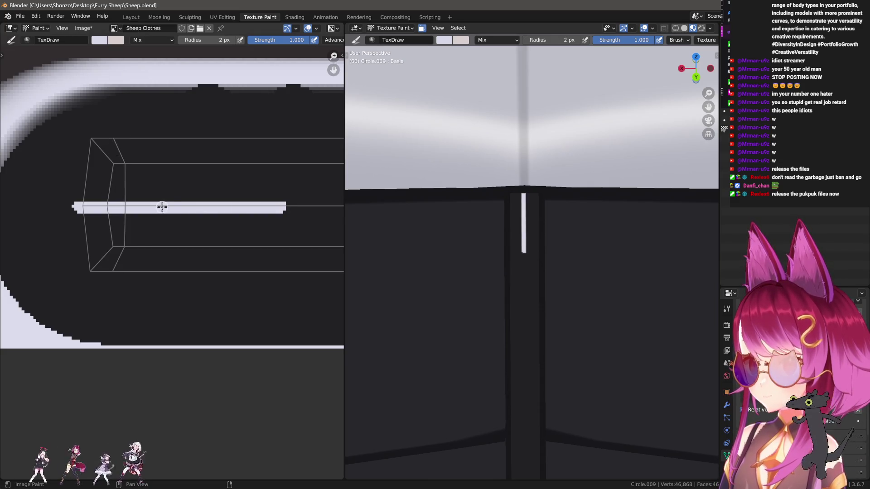
- Smear trial tooth bars up and down from the thin line, then undo them
key("shift+space")
left_click_drag(123, 211, 132, 244)
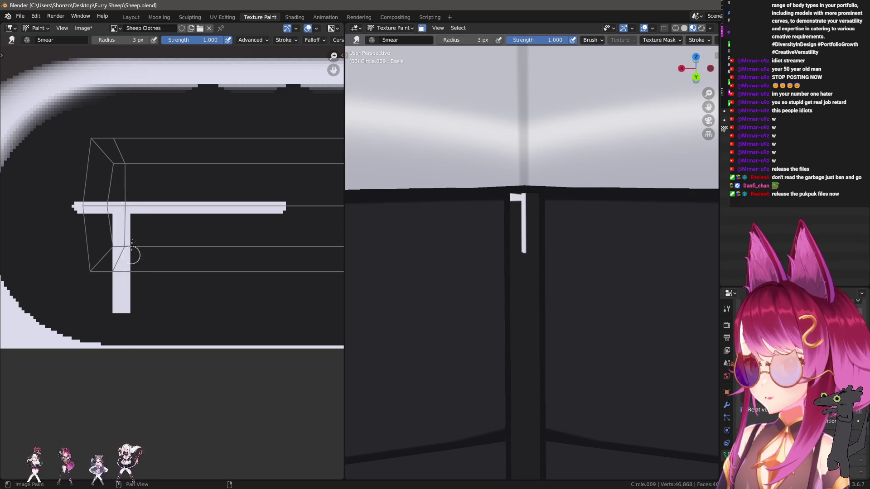
left_click_drag(138, 205, 140, 77)
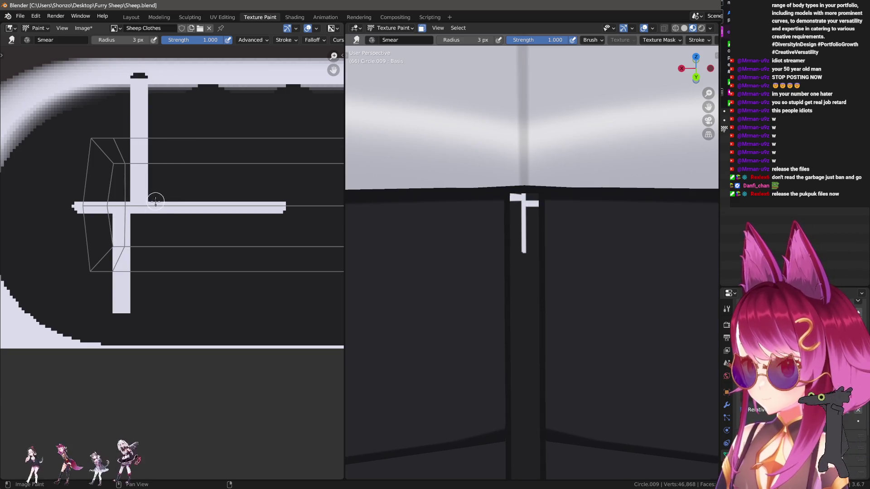
left_click_drag(158, 209, 157, 316)
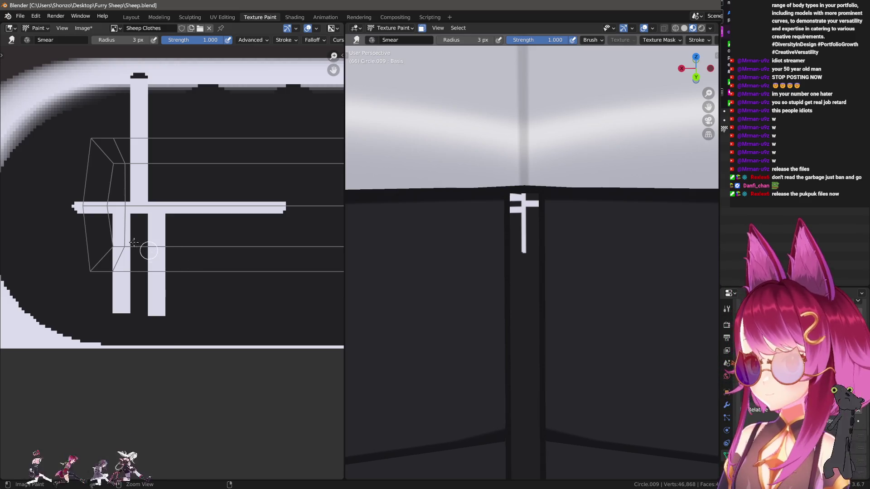
middle_click_drag(135, 242, 149, 263)
key("ctrl+z")
key("ctrl+z")
key("ctrl+z")
- With a 2 px Smear brush, pull alternating tooth bars up and down from the line
key("f")
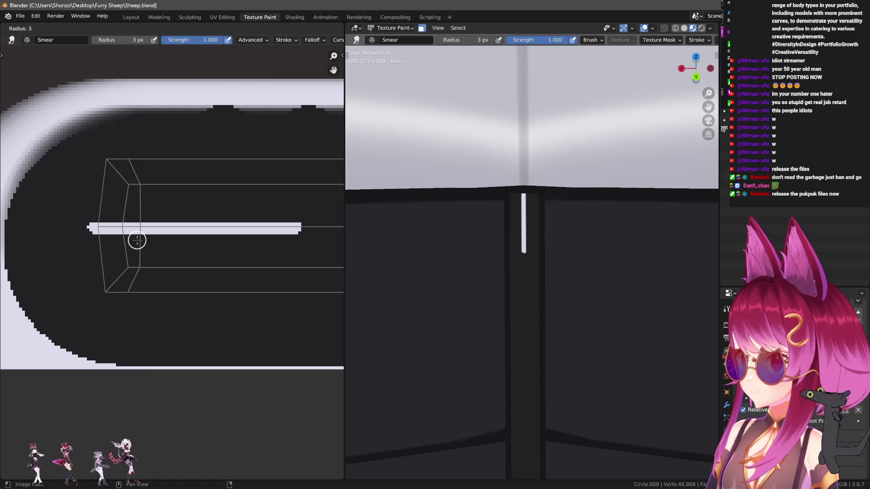
key("Return")
left_click_drag(142, 230, 142, 312)
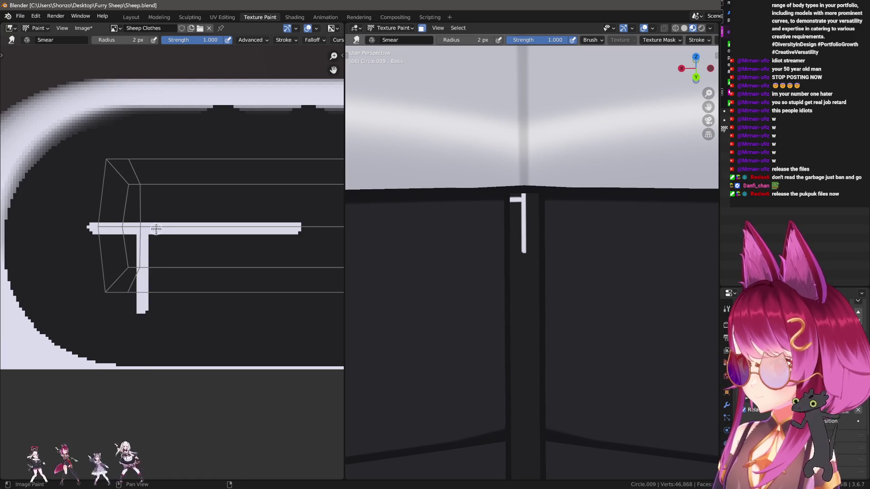
left_click_drag(154, 226, 155, 145)
left_click_drag(167, 230, 169, 322)
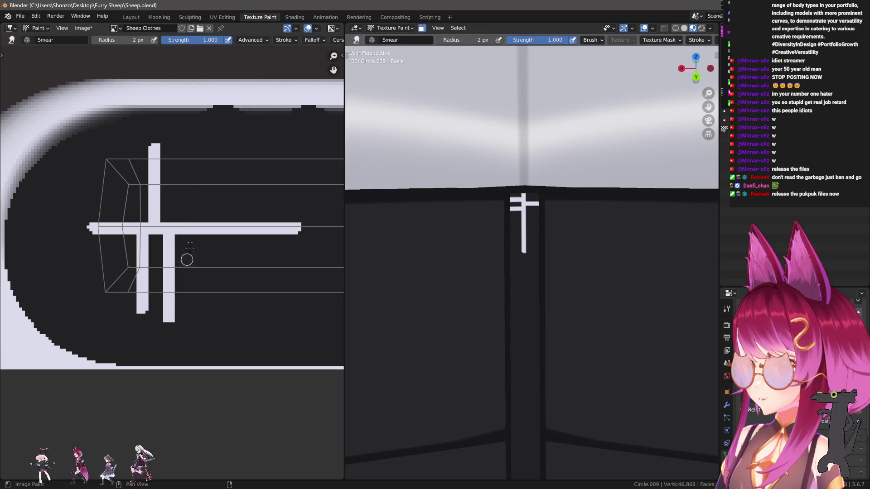
key("ctrl+z")
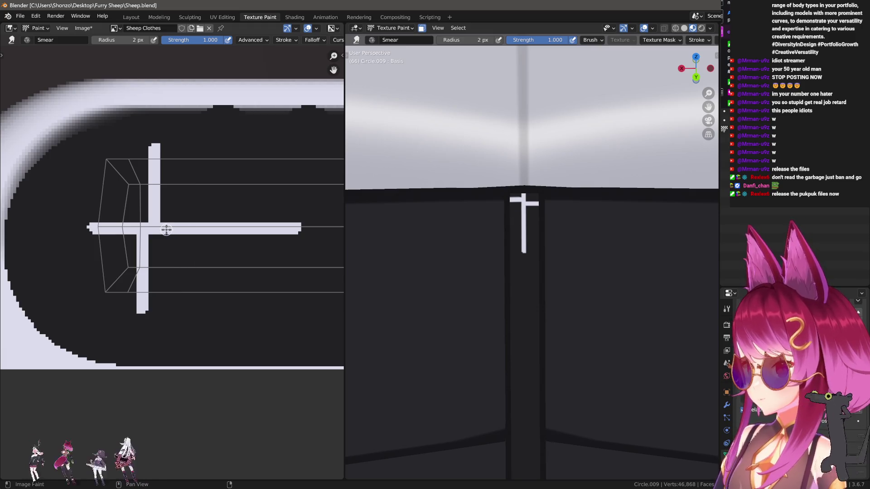
left_click_drag(165, 229, 166, 340)
left_click_drag(178, 222, 178, 118)
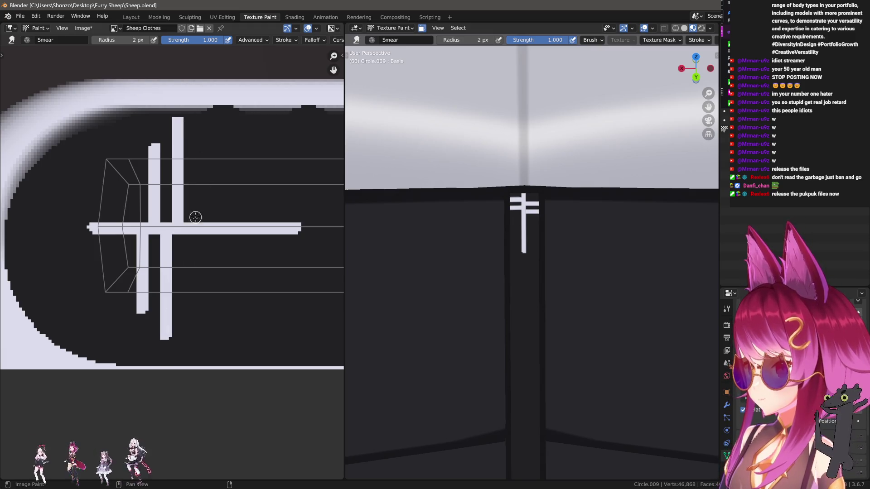
left_click_drag(193, 281, 199, 329)
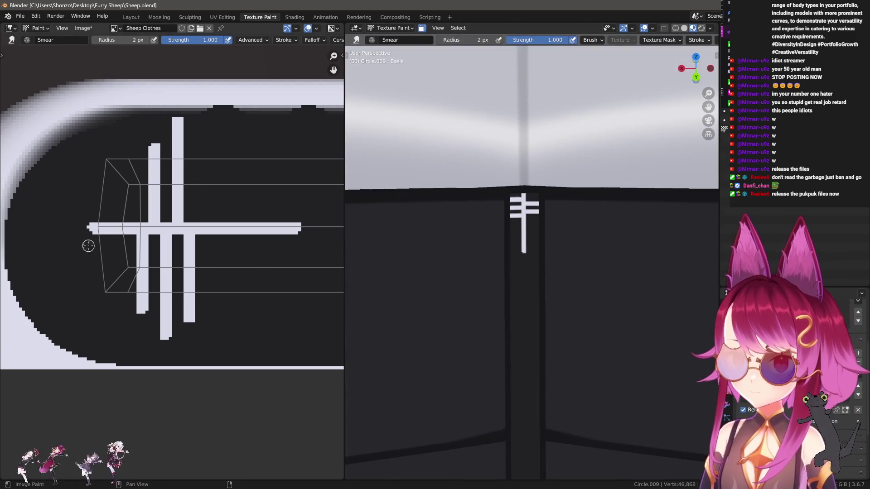
- Zoom in and add more tooth bars, briefly enlarging the brush before returning to 4 px
scroll(97, 163, "up", 2)
middle_click_drag(97, 163, 136, 220)
left_click_drag(144, 222, 145, 82)
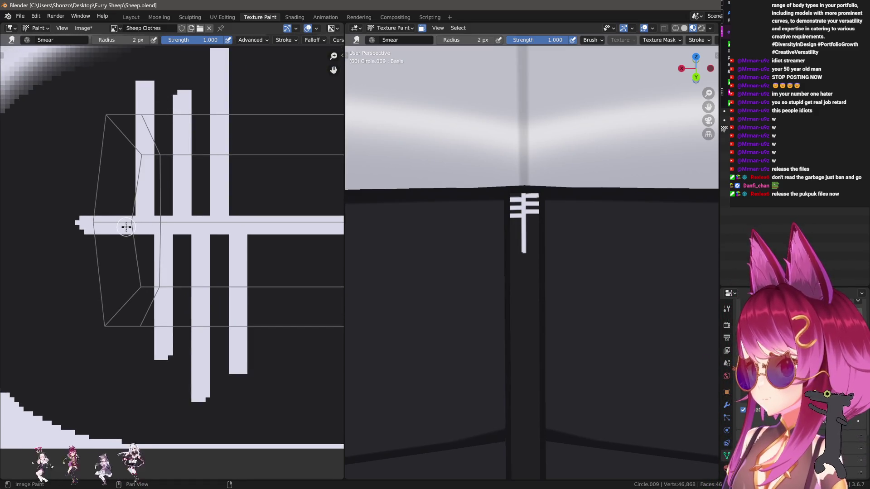
mouse_move(126, 228)
left_mouse_down()
mouse_move(122, 326)
mouse_move(145, 333)
left_mouse_up()
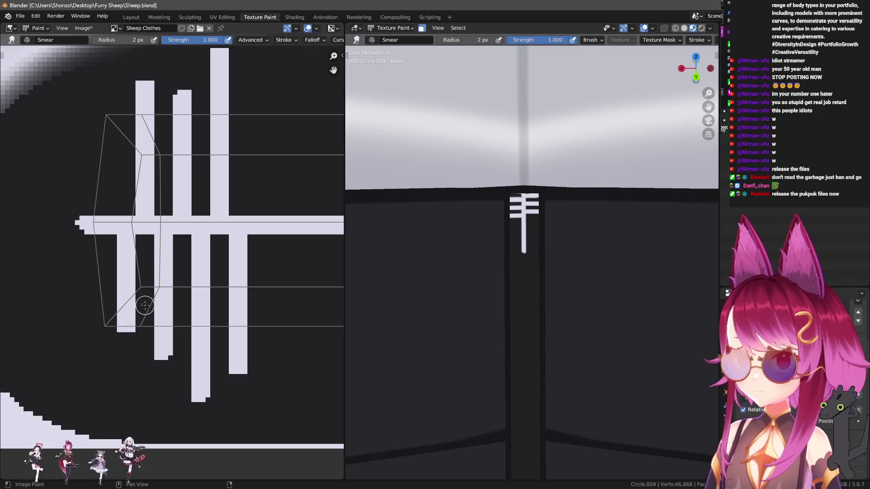
key("ctrl+z")
key("bracketright")
key("bracketright")
key("bracketright")
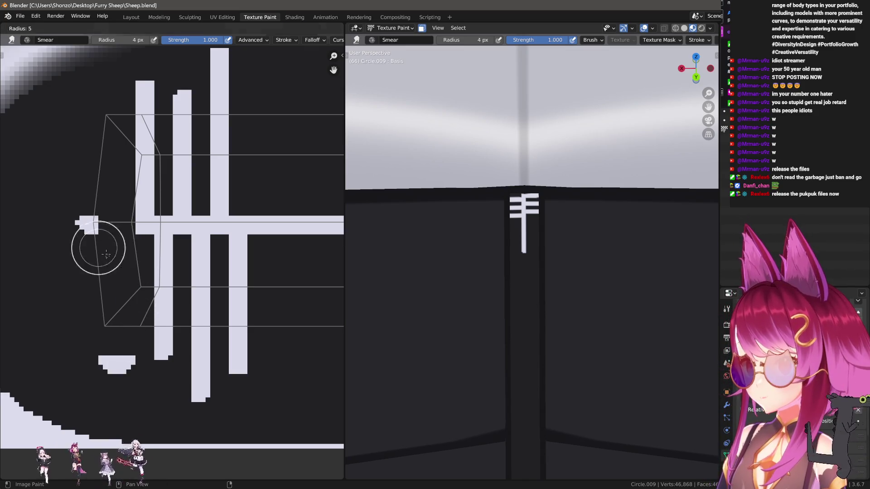
mouse_move(97, 222)
left_mouse_down()
mouse_move(113, 369)
mouse_move(107, 359)
mouse_move(101, 368)
mouse_move(107, 363)
left_mouse_up()
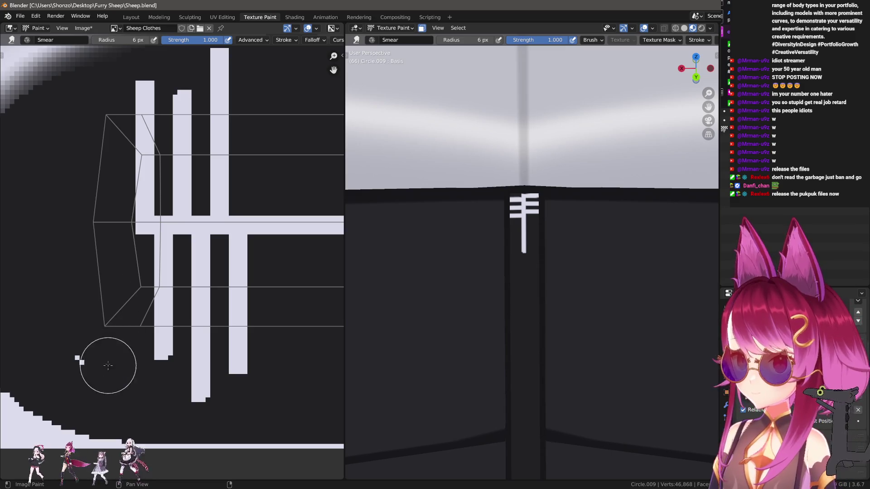
key("bracketleft")
key("bracketleft")
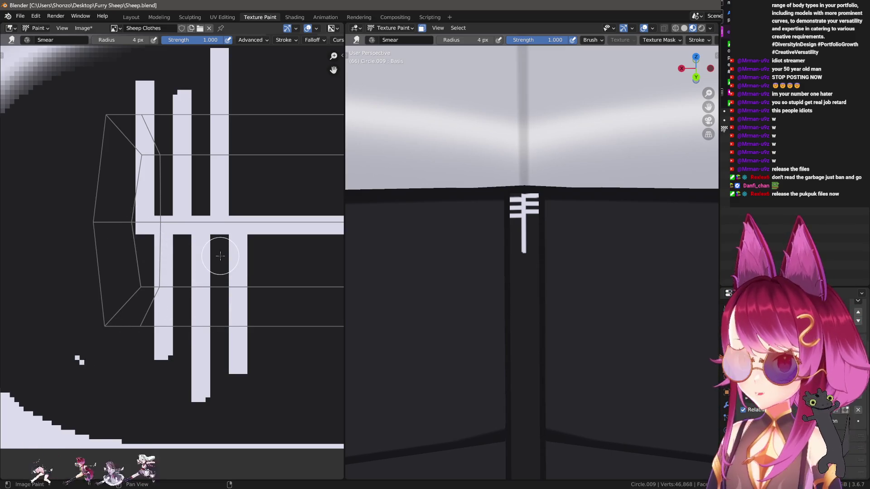
- Inspect the teeth by zooming and undo the unwanted recent smear strokes
scroll(555, 284, "down", 5)
scroll(555, 284, "down", 3)
scroll(559, 235, "up", 6)
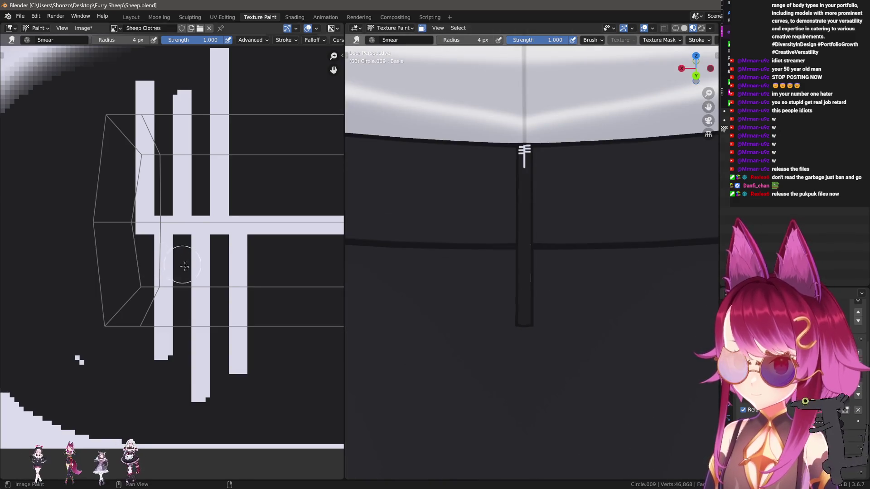
scroll(192, 272, "down", 1)
scroll(191, 267, "up", 1)
scroll(163, 258, "down", 2)
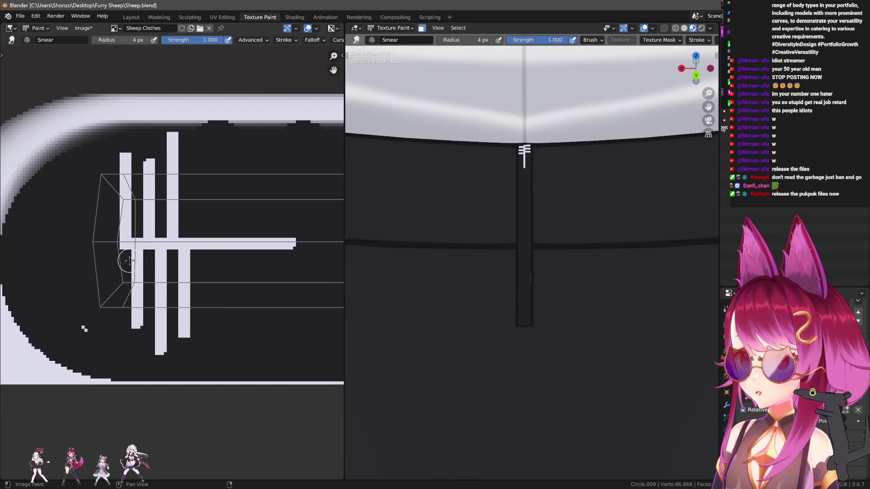
key("ctrl+z")
key("ctrl+z")
key("ctrl+z")
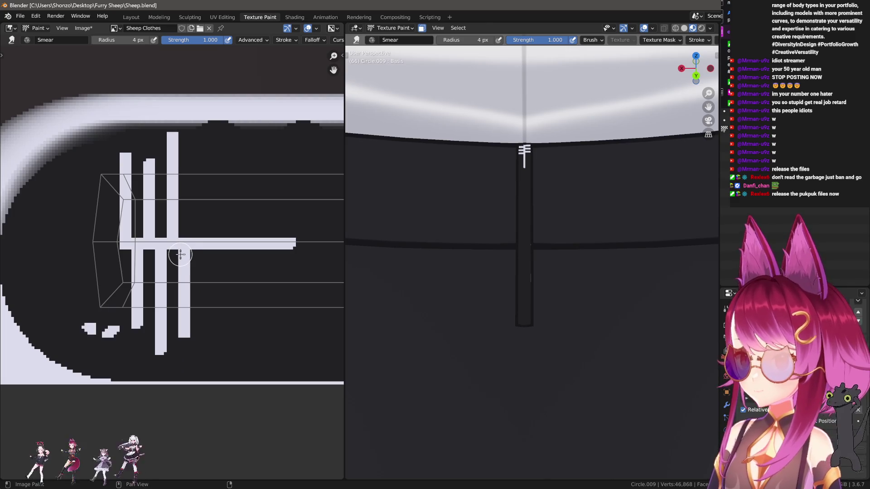
- Paint over the old zipper teeth in dark with a 10 px brush, then restore white
key("f")
left_click(241, 213)
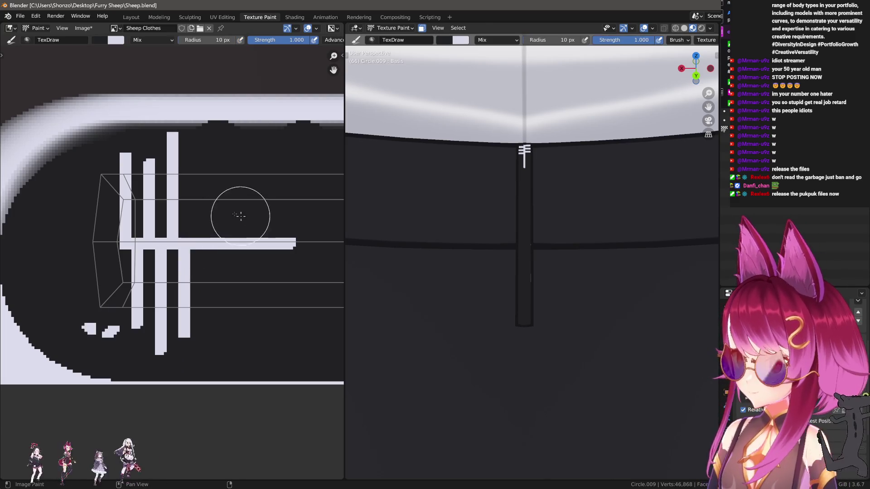
key("x")
mouse_move(123, 172)
left_mouse_down()
mouse_move(196, 167)
mouse_move(136, 199)
mouse_move(136, 253)
mouse_move(313, 245)
mouse_move(151, 326)
mouse_move(87, 306)
mouse_move(140, 350)
left_mouse_up()
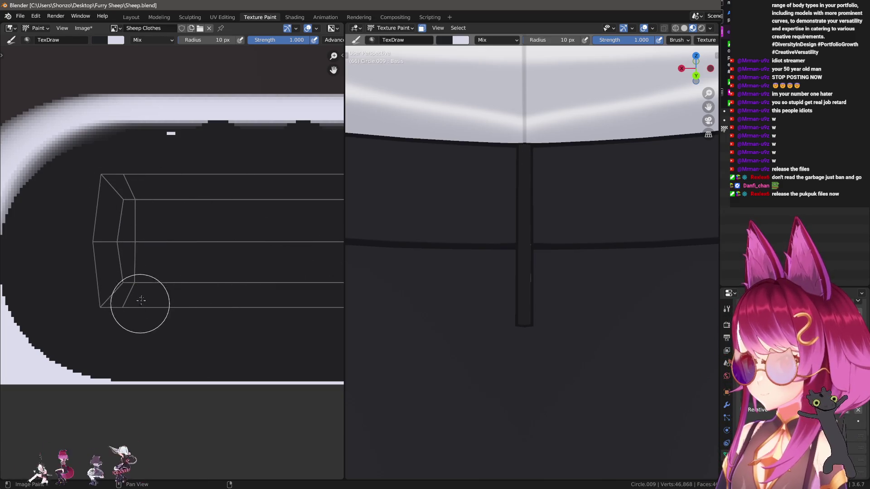
key("x")
- Paint a straight horizontal white bar along the strip, redoing it with a 4 px brush
key("shift+space")
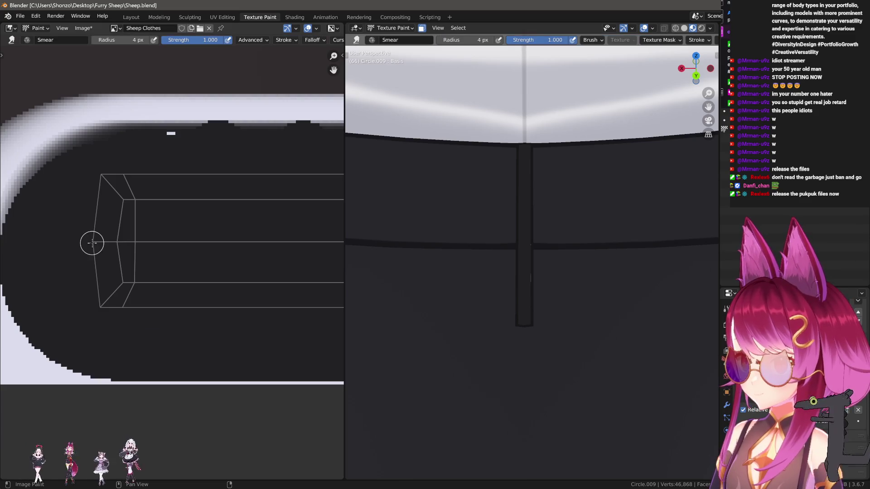
left_click_drag(90, 241, 363, 251)
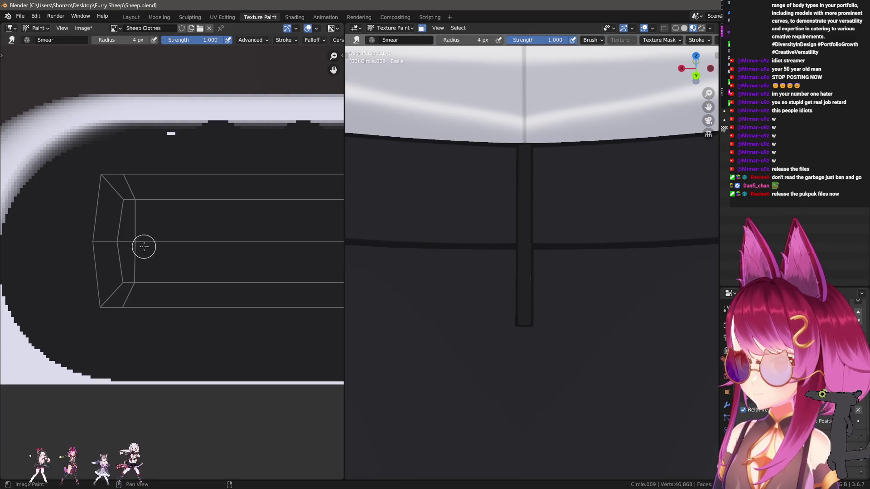
middle_click_drag(141, 249, 115, 252)
key("shift+space")
key("f")
left_click(52, 243)
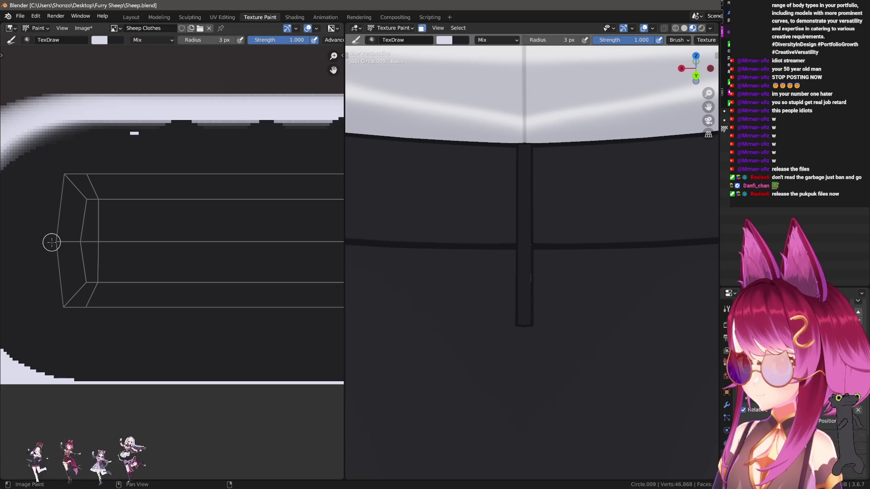
left_click_drag(53, 242, 272, 241)
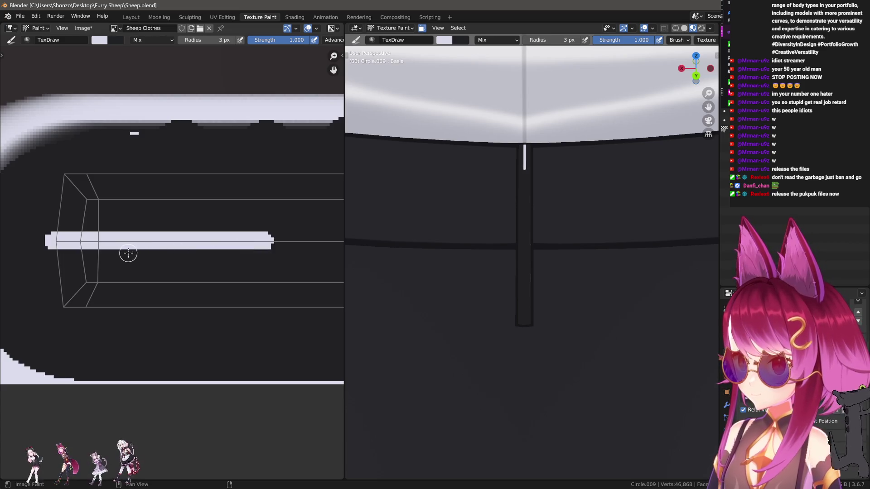
scroll(113, 252, "up", 1)
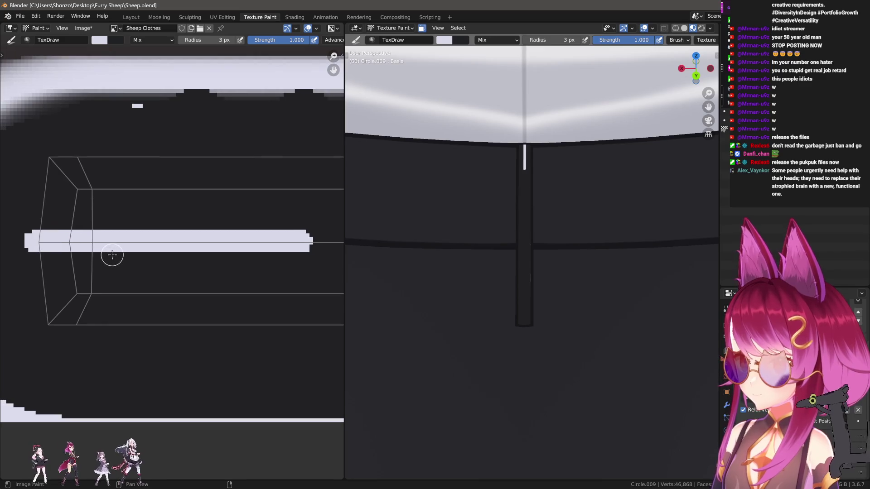
key("ctrl+z")
key("f")
left_click(55, 248)
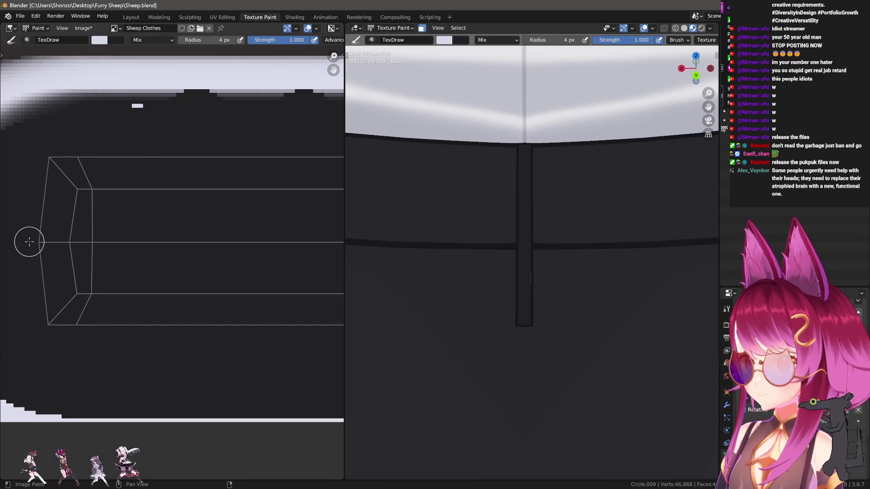
mouse_move(29, 243)
left_mouse_down()
mouse_move(224, 248)
mouse_move(161, 266)
left_mouse_up()
- Smear a trial vertical tooth down from the white bar, then undo it
scroll(161, 266, "up", 1)
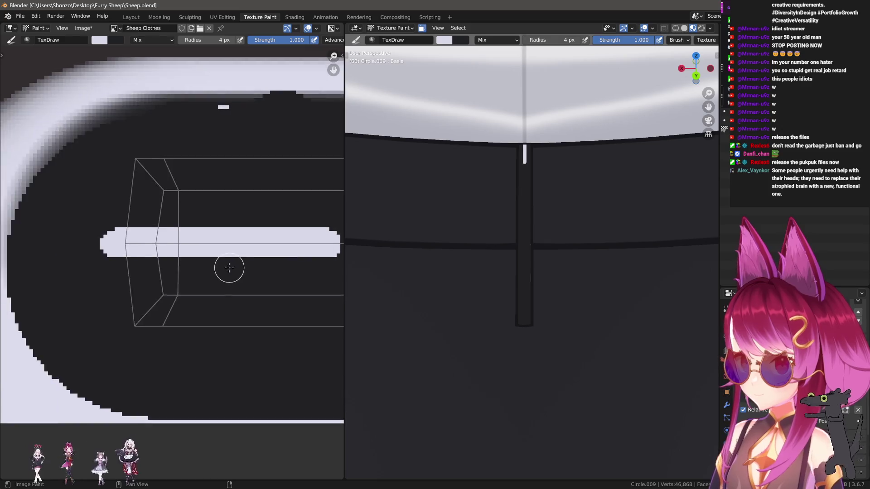
key("shift+space")
middle_click_drag(163, 251, 91, 258)
left_click_drag(116, 253, 123, 355)
key("ctrl+z")
middle_click_drag(132, 285, 152, 247)
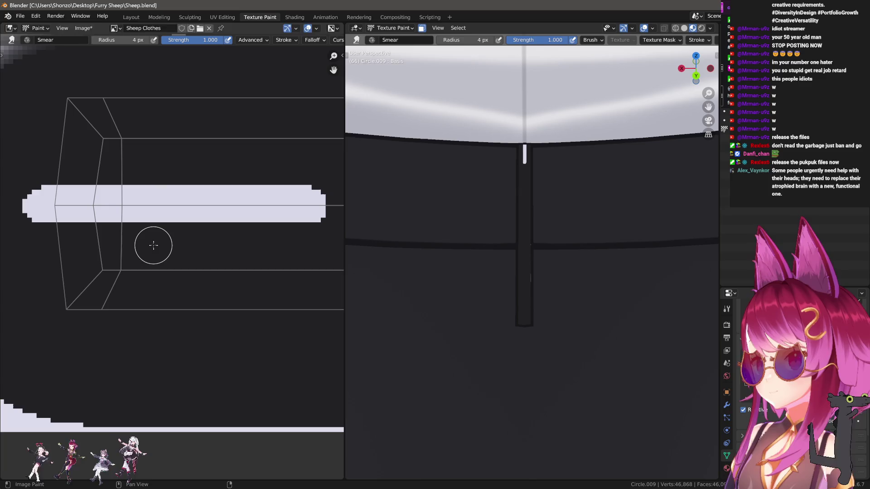
- With a 3 px brush, smear zipper teeth alternating below and above the central bar
key("f")
left_click(134, 222)
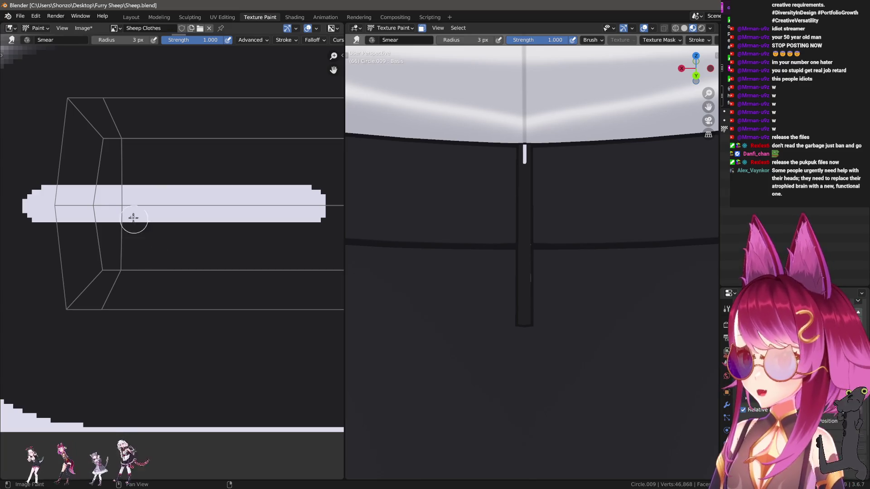
left_click_drag(136, 211, 134, 340)
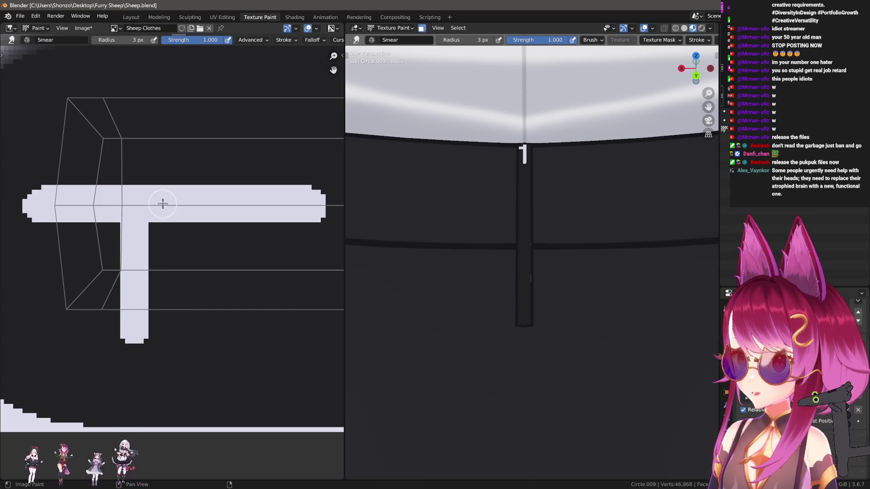
left_click_drag(163, 204, 163, 76)
scroll(500, 244, "up", 6)
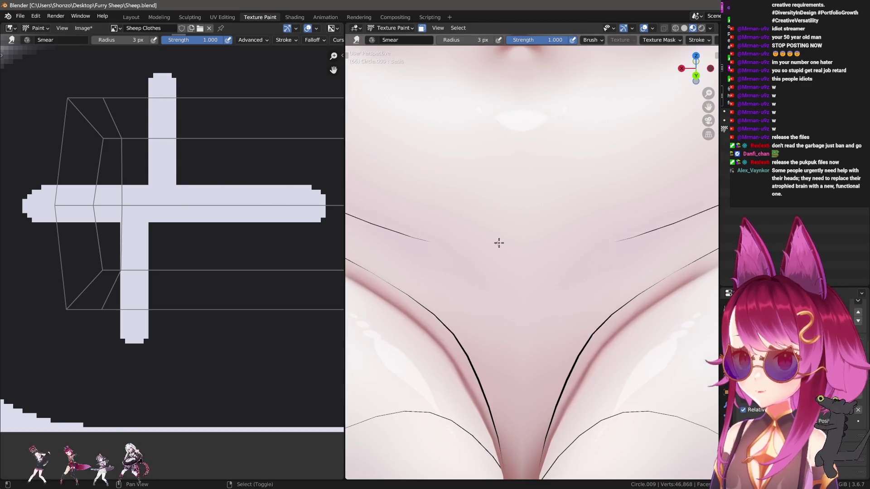
scroll(498, 254, "down", 5)
scroll(497, 244, "up", 3)
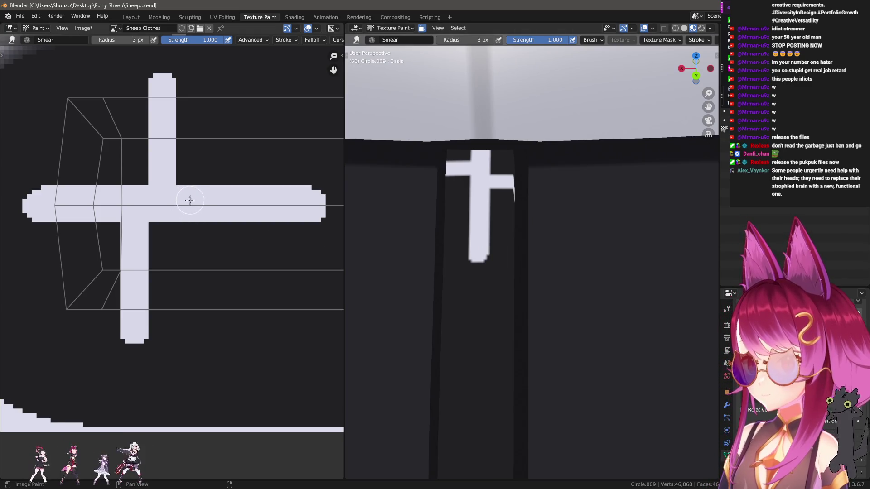
left_click_drag(190, 200, 190, 358)
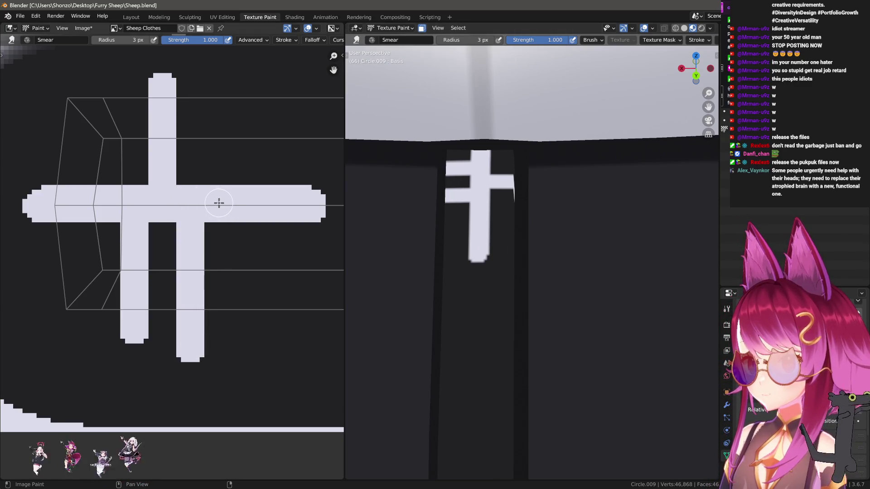
left_click_drag(218, 203, 219, 101)
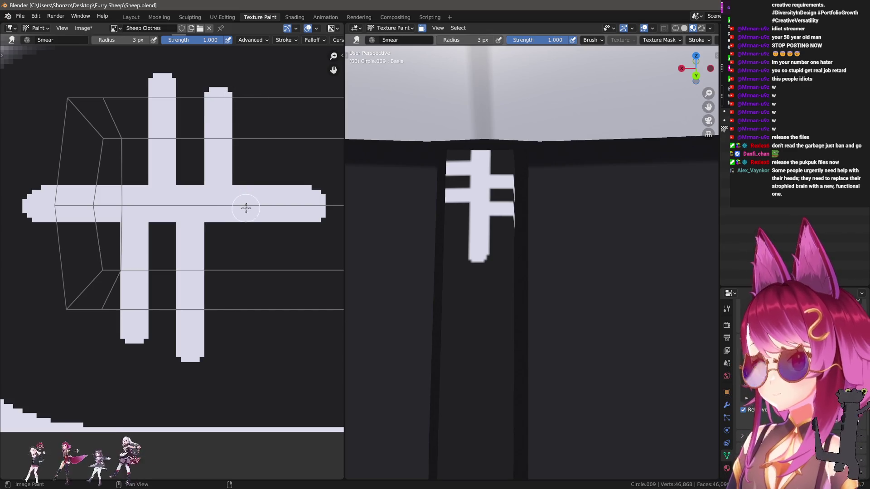
mouse_move(246, 204)
left_mouse_down()
mouse_move(233, 307)
mouse_move(240, 343)
left_mouse_up()
- Smear two more teeth near the bar's right end, then paint out the bump there
middle_click_drag(277, 325, 225, 313)
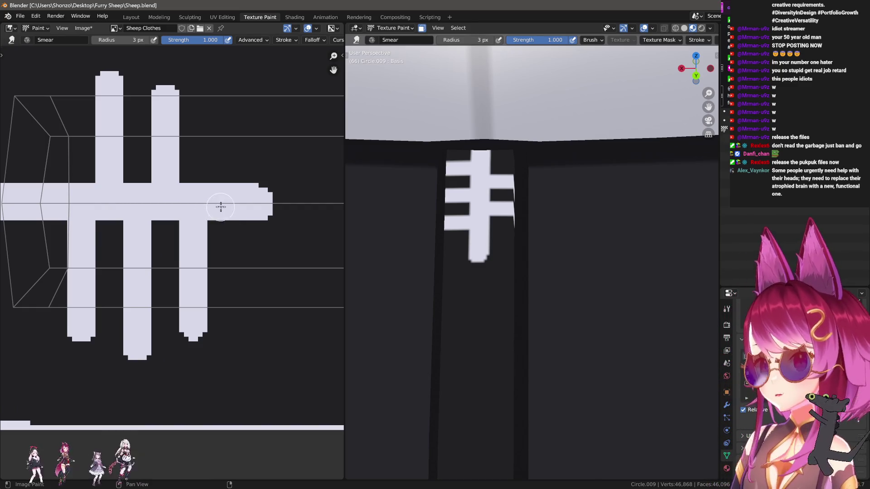
left_click_drag(222, 203, 222, 95)
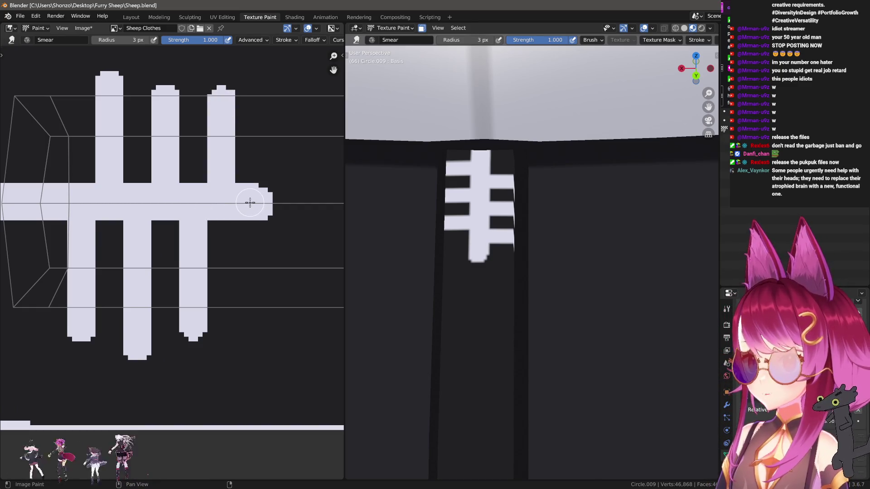
left_click_drag(249, 202, 249, 365)
middle_click_drag(284, 259, 249, 262)
key("d")
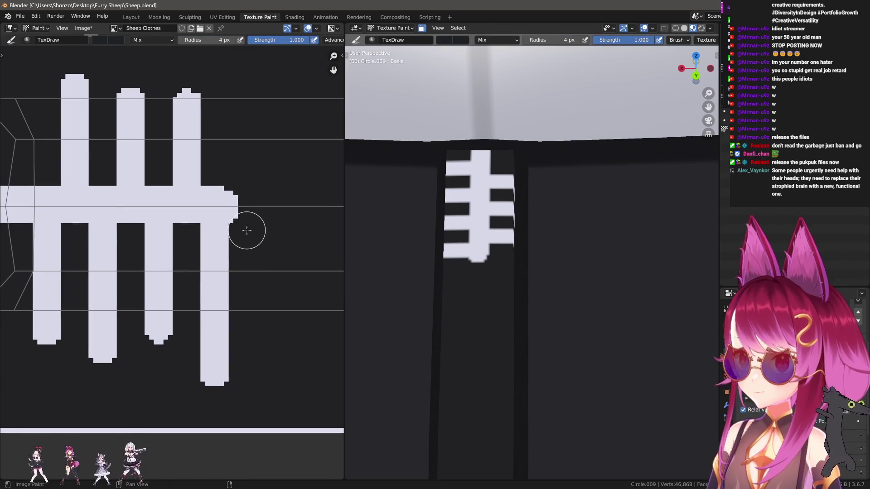
left_click_drag(247, 230, 241, 189)
- Restore white paint, enlarge the brush, and extend the central strip further right
key("x")
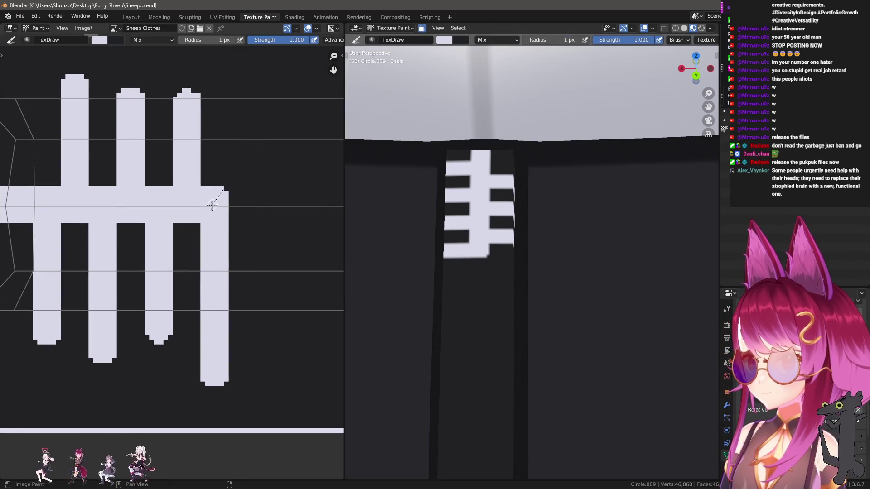
middle_click_drag(209, 214, 198, 223)
key("bracketright")
key("bracketright")
scroll(200, 223, "down", 3)
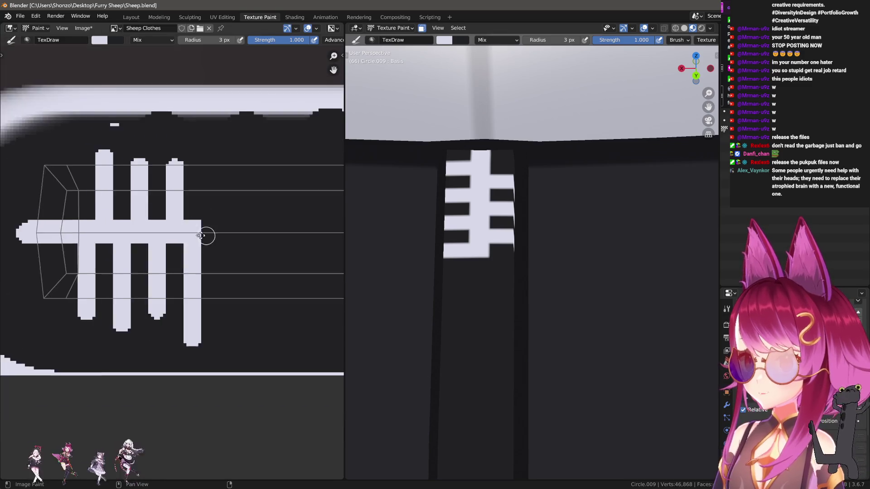
scroll(147, 232, "up", 1)
middle_click_drag(147, 232, 196, 237)
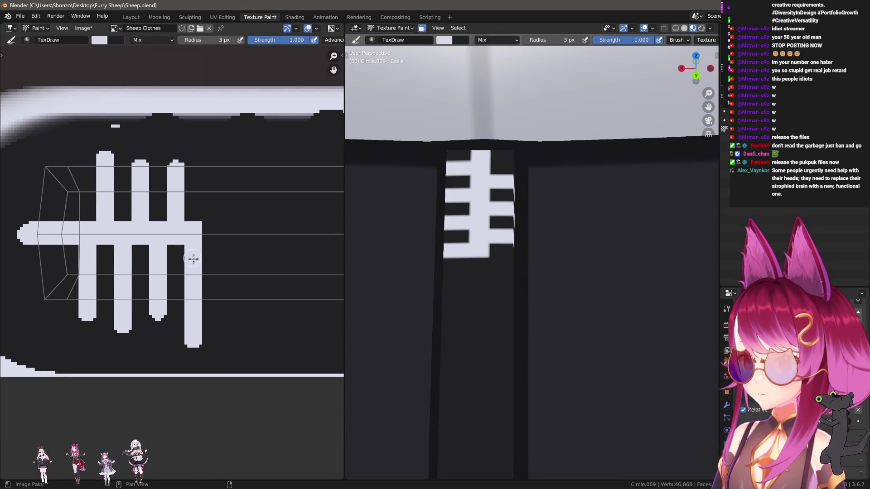
scroll(193, 259, "up", 1)
key("bracketright")
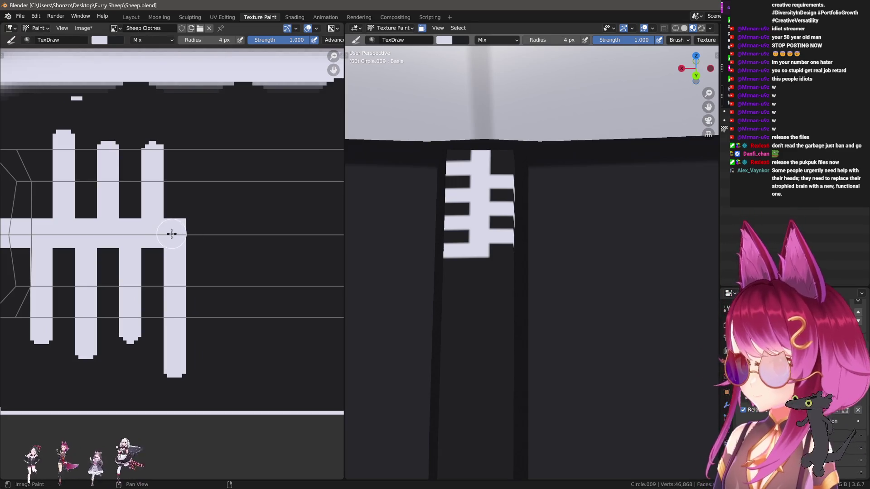
left_click_drag(171, 232, 243, 233)
- Smear a new tooth upward from the strip, undo it, and enlarge the brush slightly
key("s")
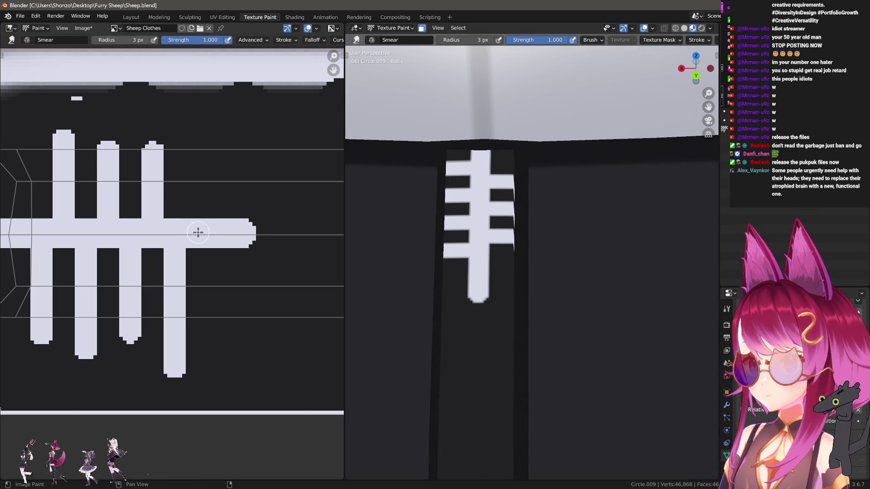
left_click_drag(197, 233, 197, 121)
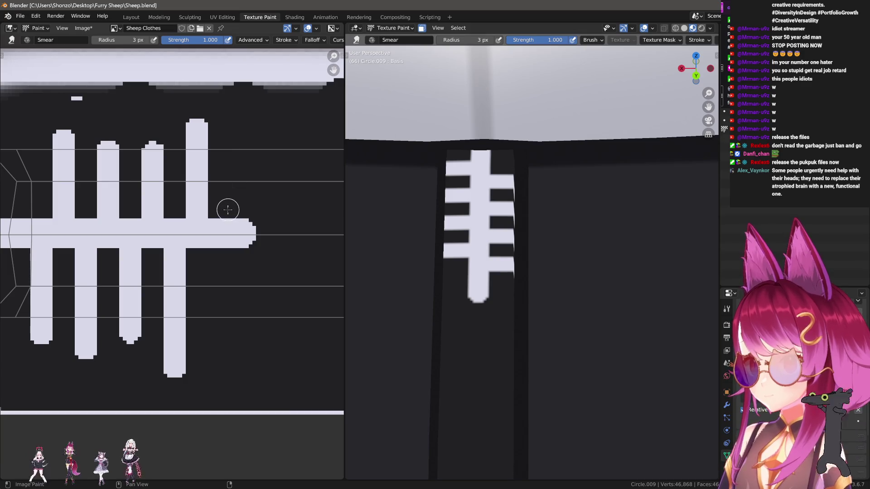
key("ctrl+z")
key("ctrl+z")
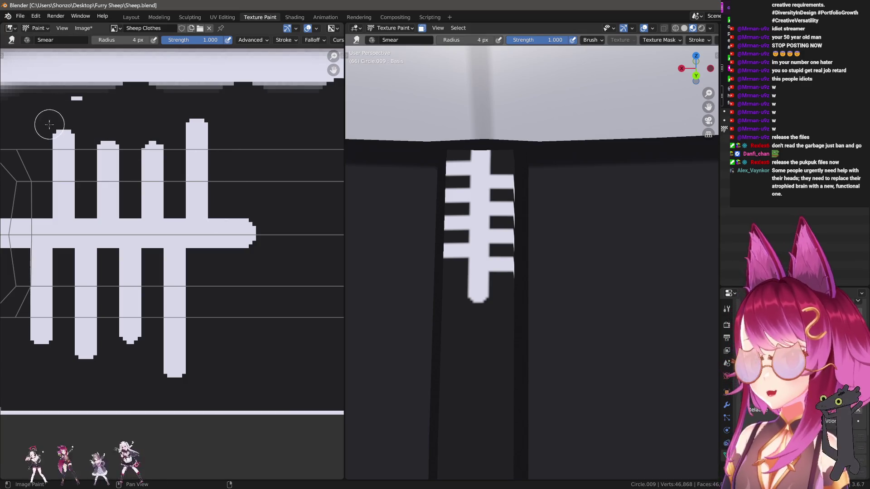
key("bracketright")
- Return to the draw brush at 7 px and undo the stray lower-teeth and strip-end strokes
middle_click_drag(88, 280, 99, 270)
key("d")
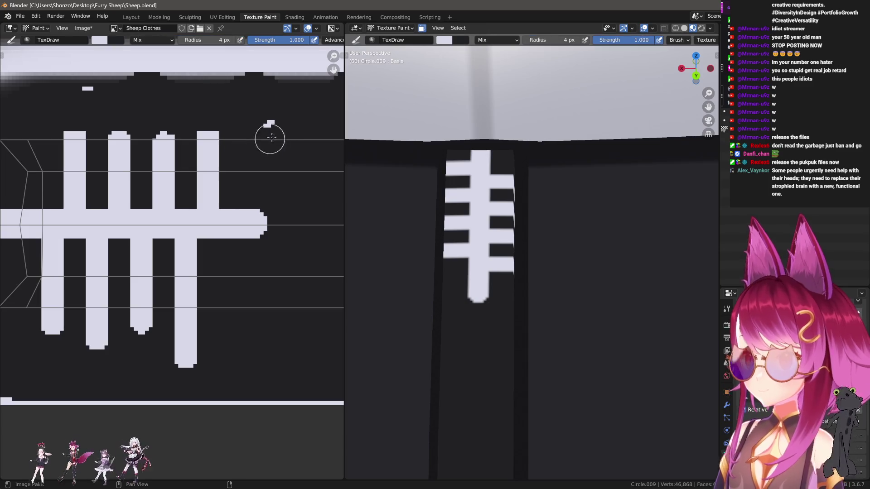
key("bracketright")
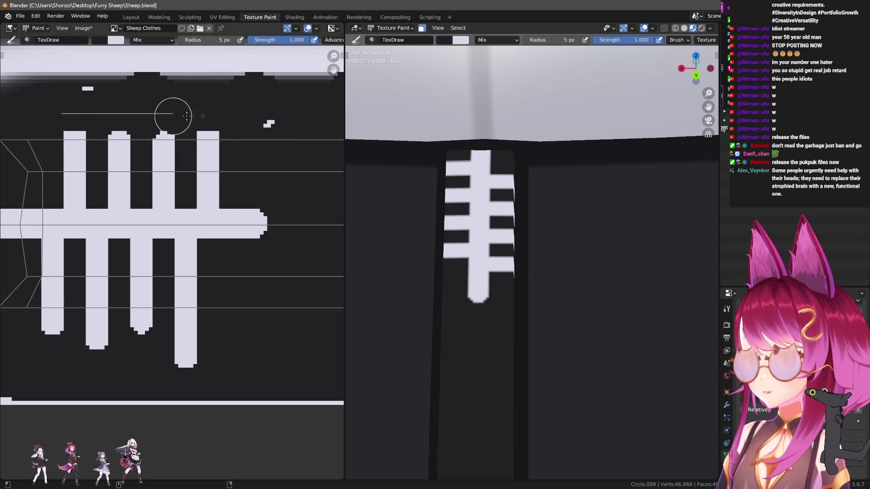
middle_click_drag(123, 216, 163, 189)
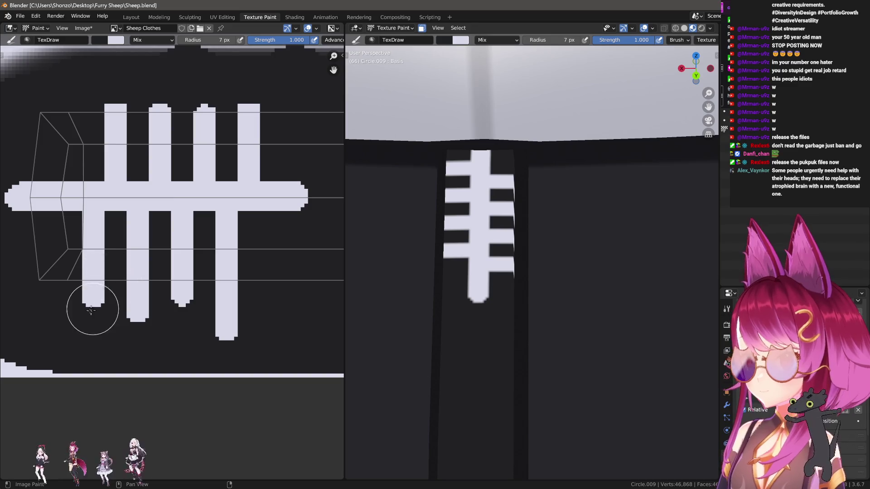
key("bracketright")
key("bracketright")
key("ctrl+z")
middle_click_drag(302, 288, 216, 311)
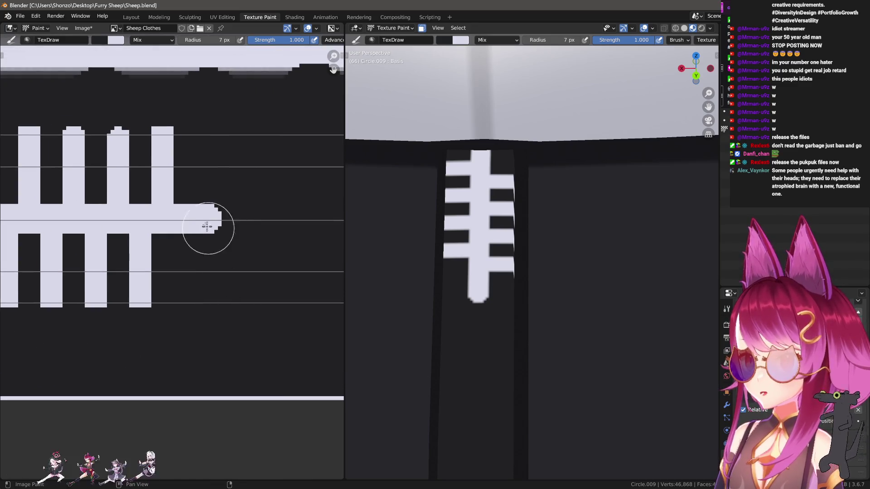
key("ctrl+z")
scroll(290, 301, "down", 3)
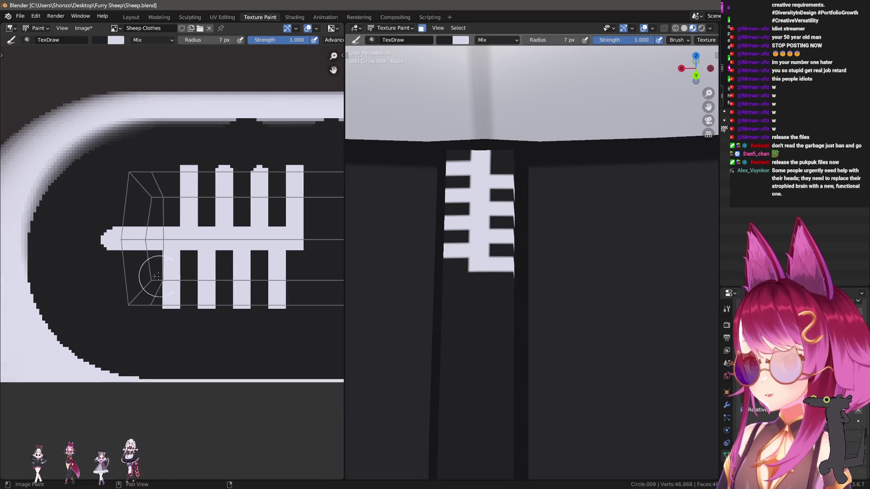
scroll(92, 262, "up", 3)
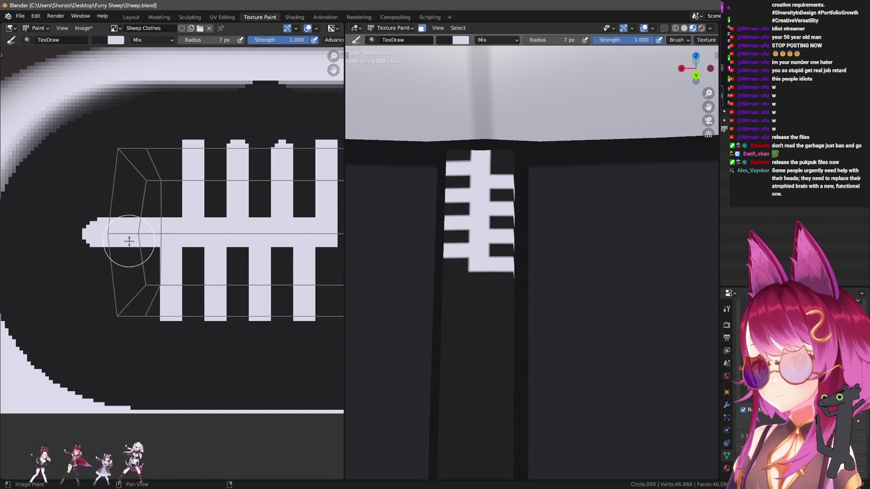
- Smear a 3 px tooth upward at the strip's left end and paint out the stub beyond it
key("shift+space")
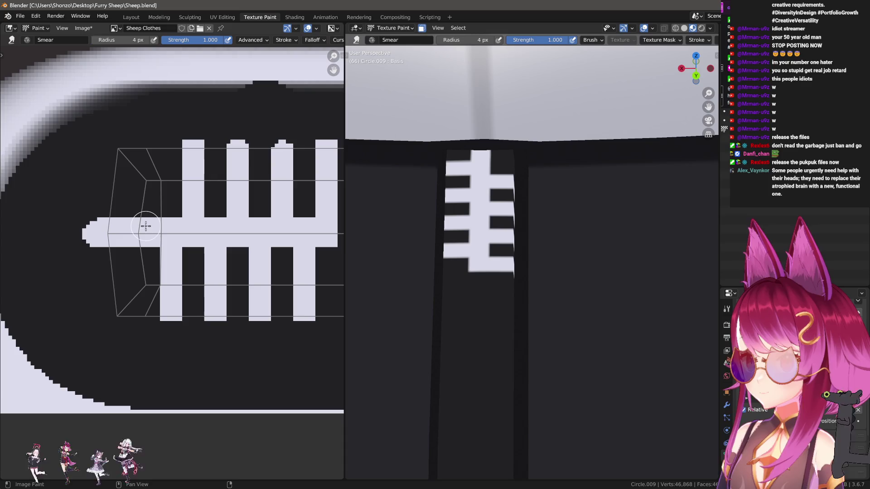
key("f")
left_click(163, 262)
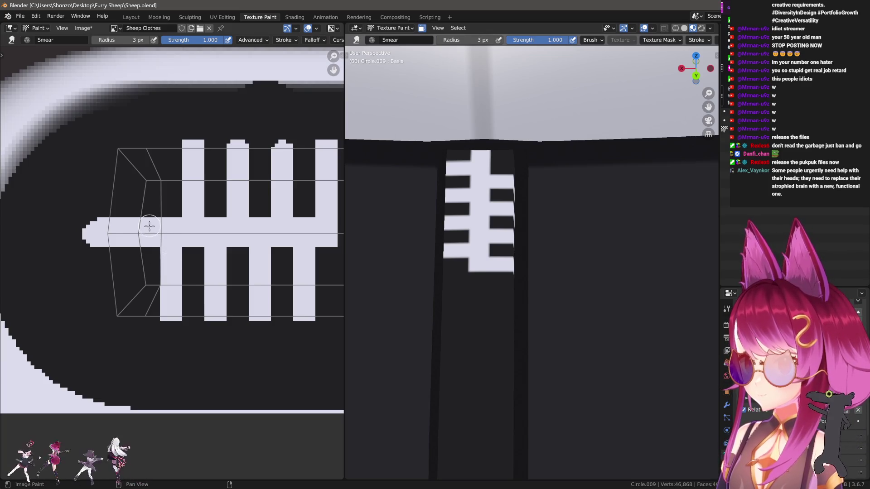
left_click_drag(149, 229, 159, 162)
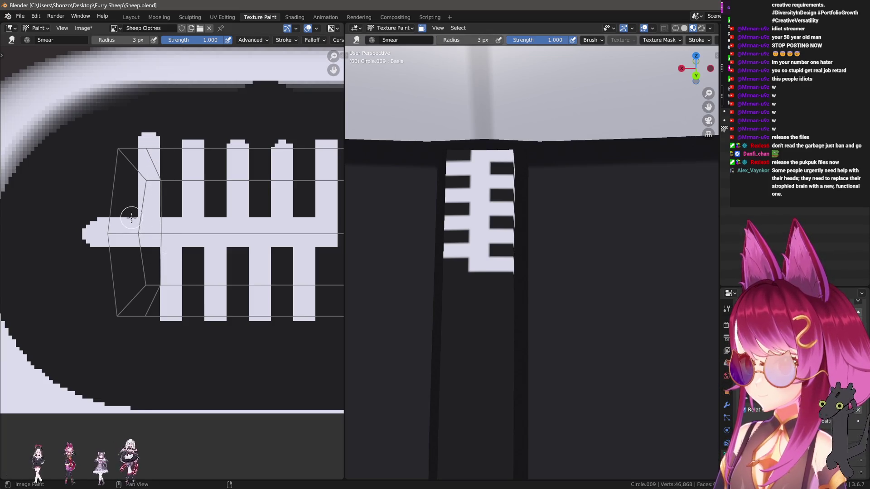
key("1")
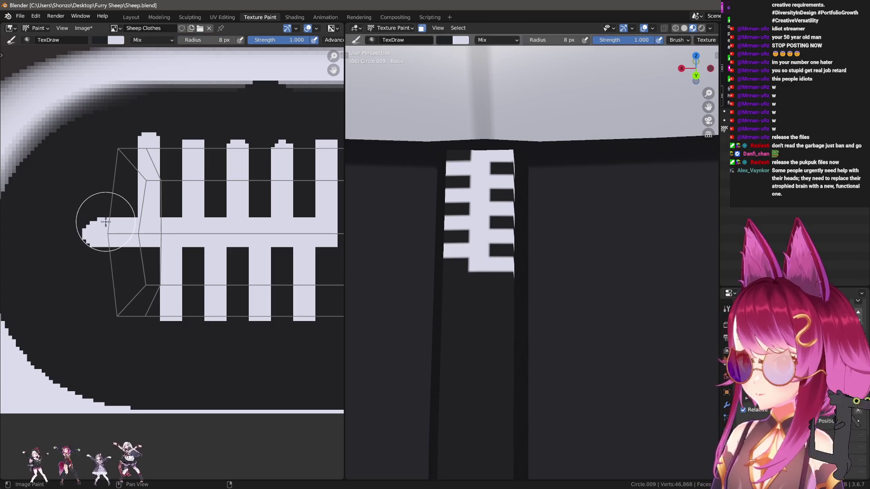
left_click_drag(109, 218, 106, 275)
- Frame the zipper teeth and shrink the brush to a 1 px radius
scroll(585, 272, "down", 5)
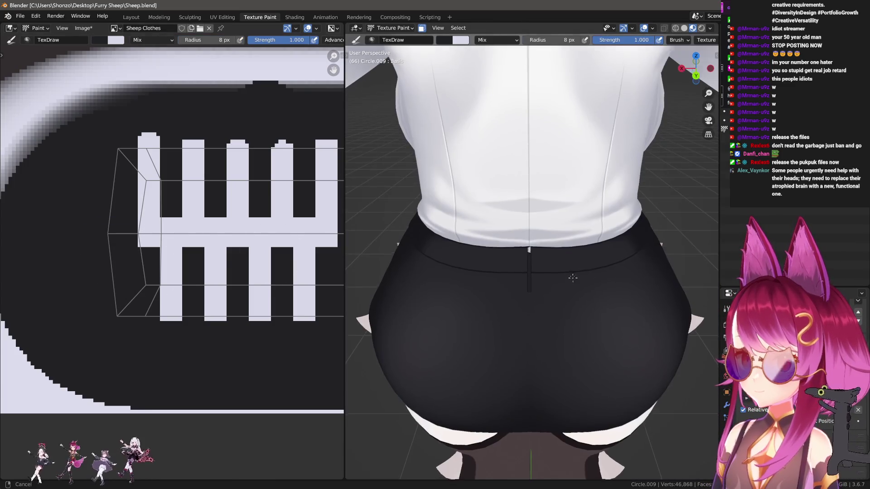
scroll(552, 291, "up", 3)
scroll(552, 291, "up", 3)
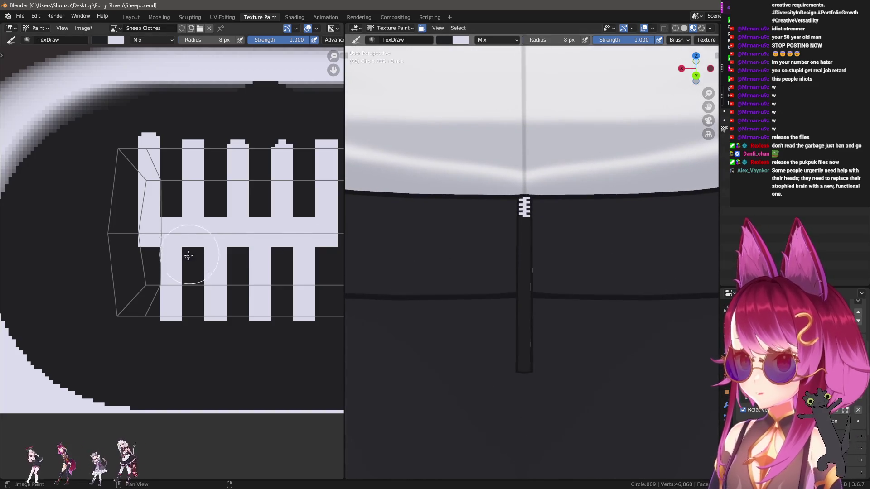
middle_click_drag(179, 265, 152, 226)
scroll(165, 246, "down", 1)
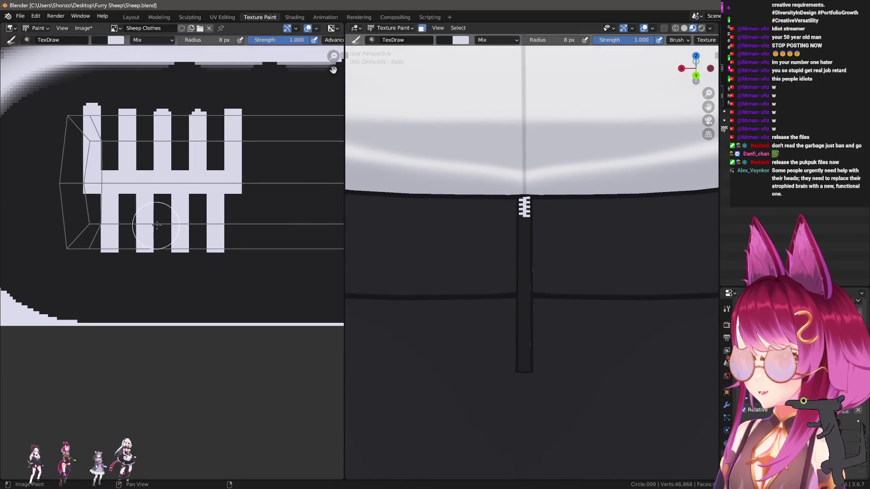
scroll(111, 204, "up", 2)
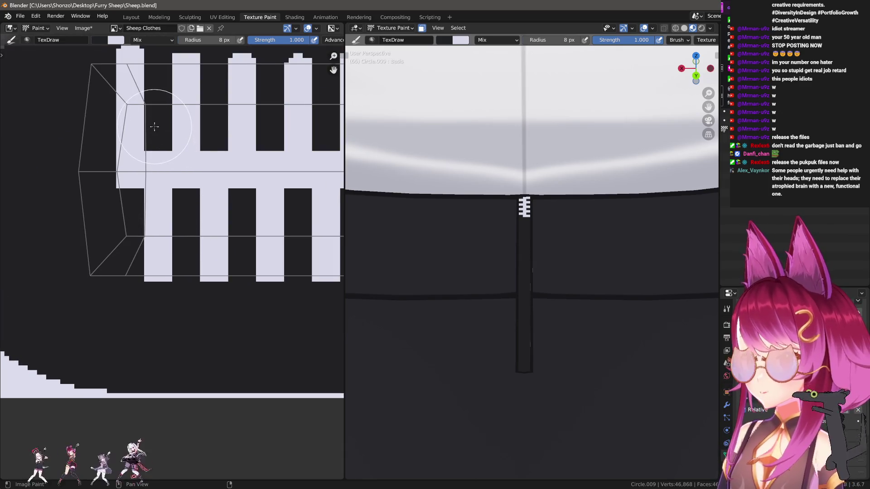
middle_click_drag(169, 111, 177, 200)
key("f")
left_click(176, 200)
- Test and undo a shading stroke on the leftmost tooth, then begin setting strength to 0.5
middle_click_drag(167, 248, 170, 279)
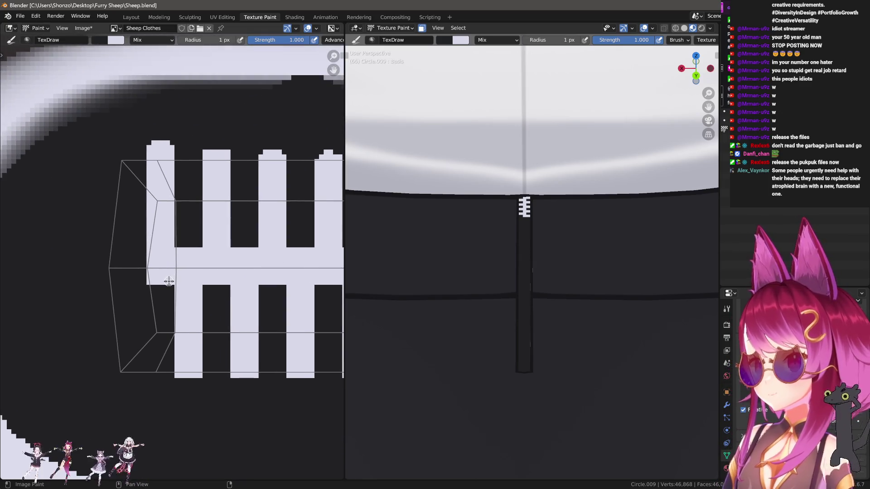
left_click_drag(170, 283, 183, 128)
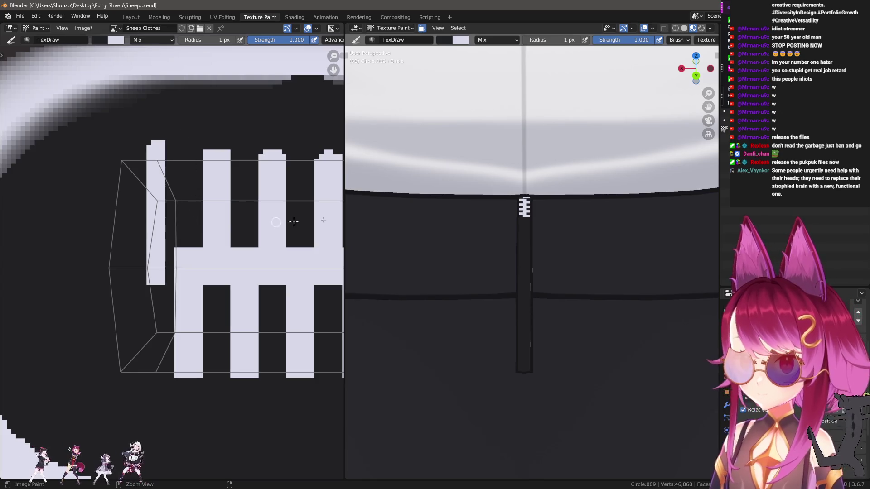
key("ctrl+z")
scroll(509, 209, "up", 1)
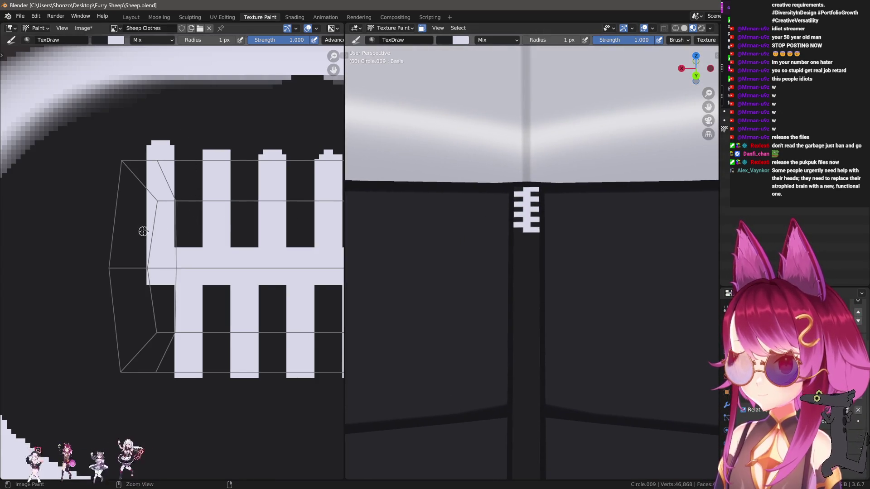
middle_click_drag(144, 231, 190, 228, "ctrl")
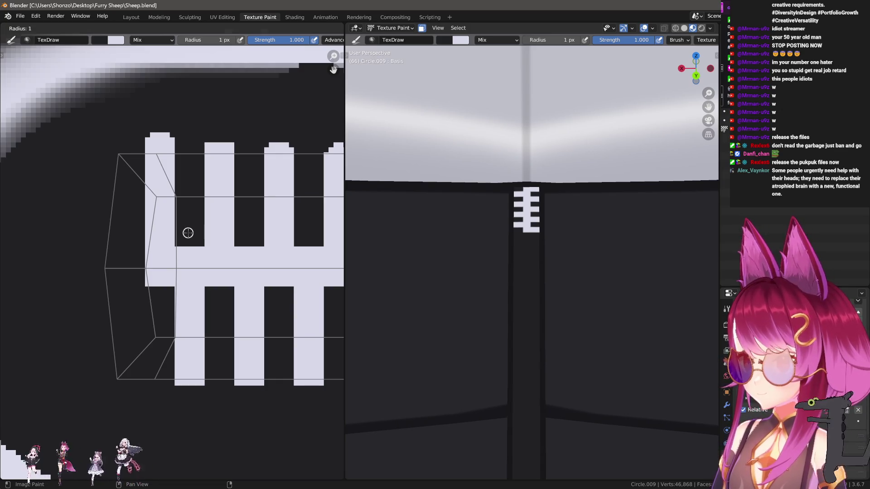
key("shift+f")
- At 0.5 strength, paint grey shading strips along the edges of the first upper and lower teeth
left_click(152, 237)
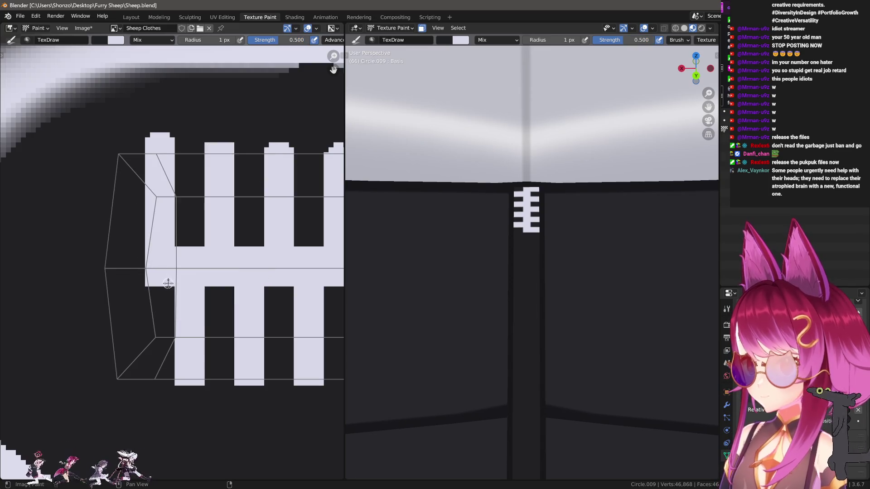
left_click_drag(170, 279, 171, 133)
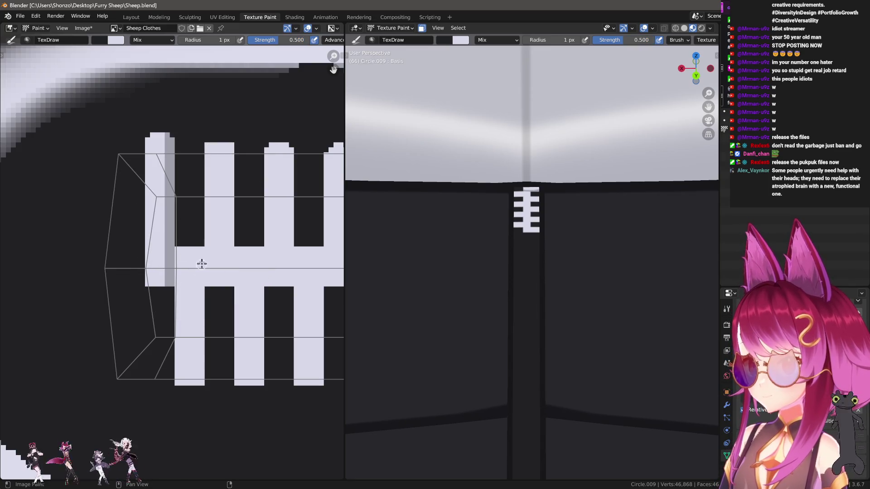
left_click_drag(201, 249, 210, 411)
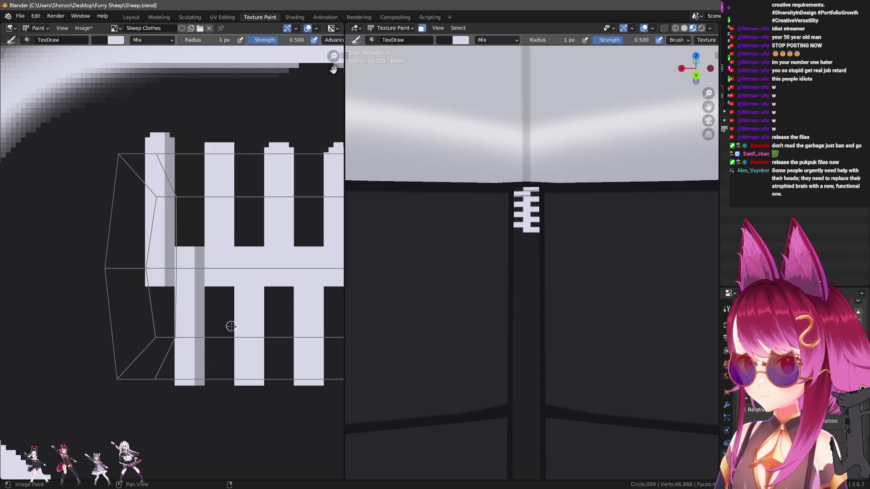
middle_click_drag(231, 263, 233, 293)
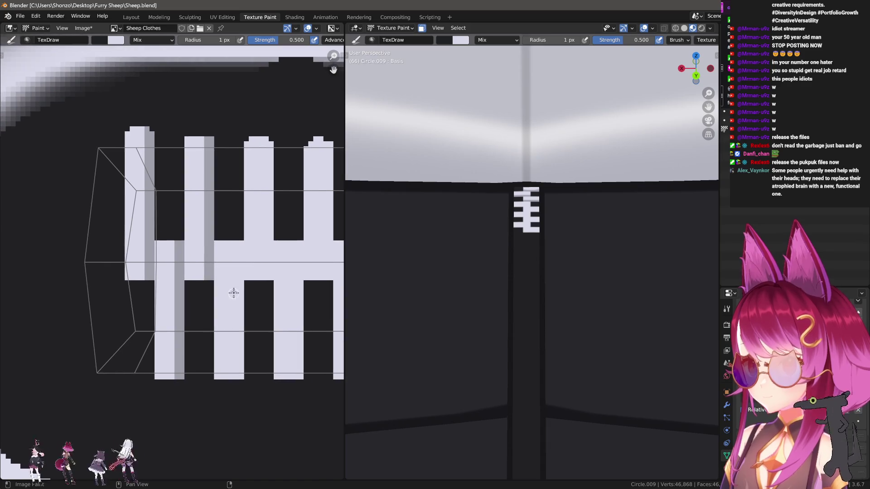
middle_click_drag(274, 269, 240, 290)
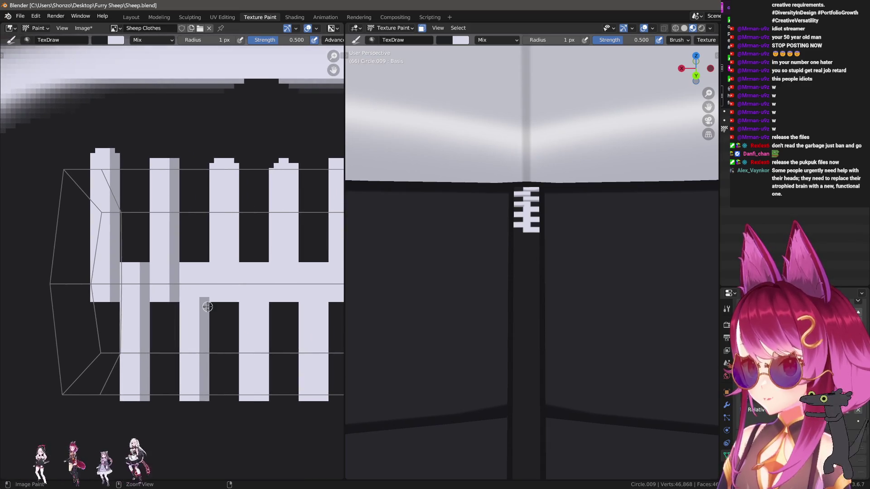
key("ctrl+z")
left_click_drag(205, 266, 200, 393)
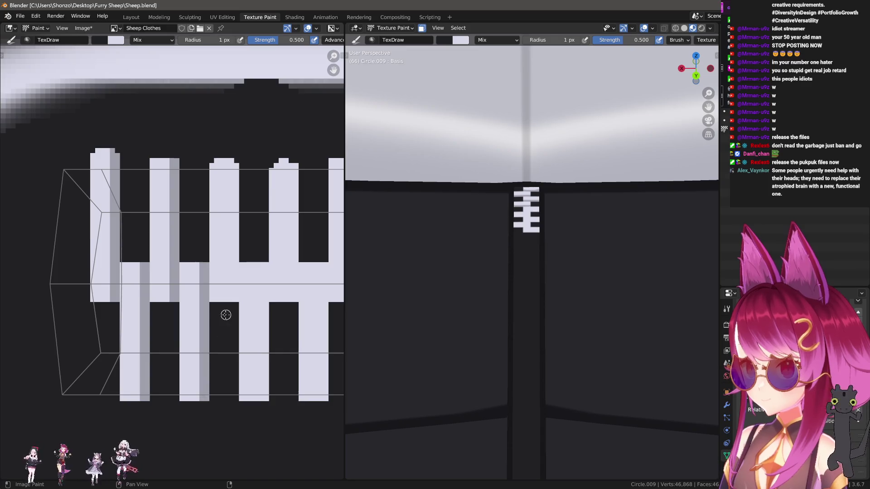
mouse_move(228, 297)
middle_mouse_down()
mouse_move(218, 309)
mouse_move(226, 260)
mouse_move(192, 269)
middle_mouse_up()
- Shade the right edge of the rightmost tooth and pan back over the whole row
middle_click_drag(267, 267, 230, 245)
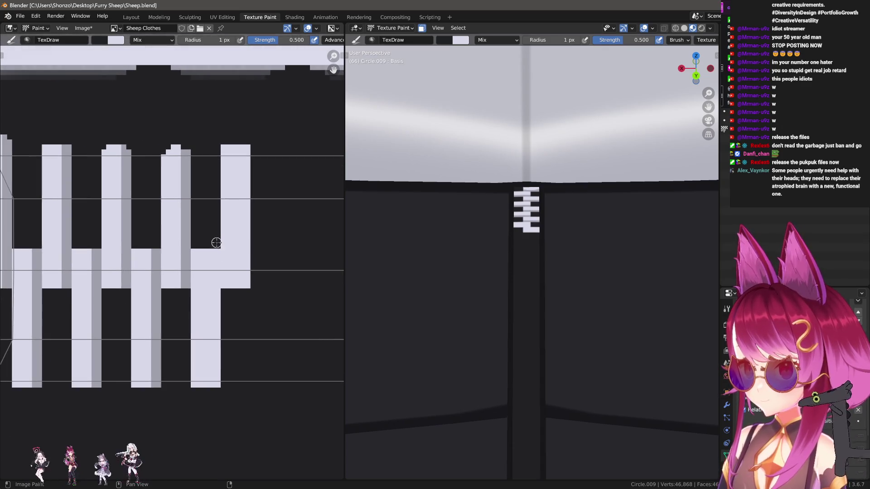
middle_click_drag(244, 293, 229, 301)
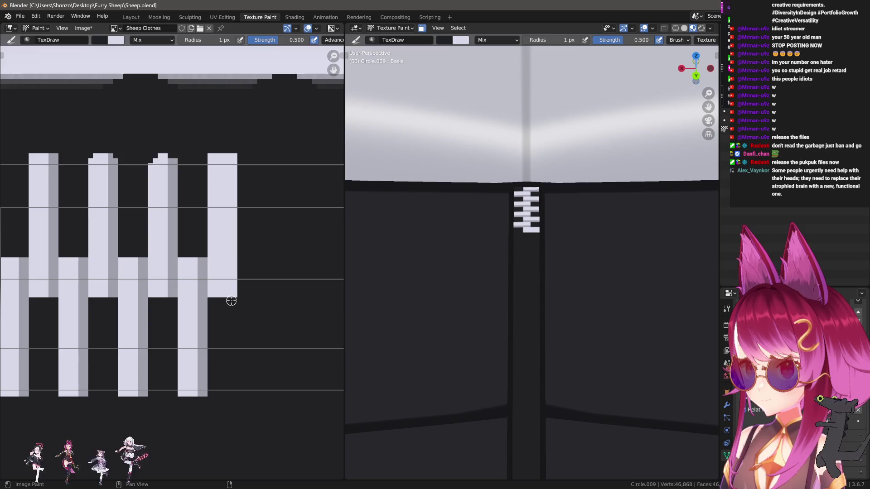
left_click_drag(233, 300, 232, 153)
middle_click_drag(192, 342, 229, 331)
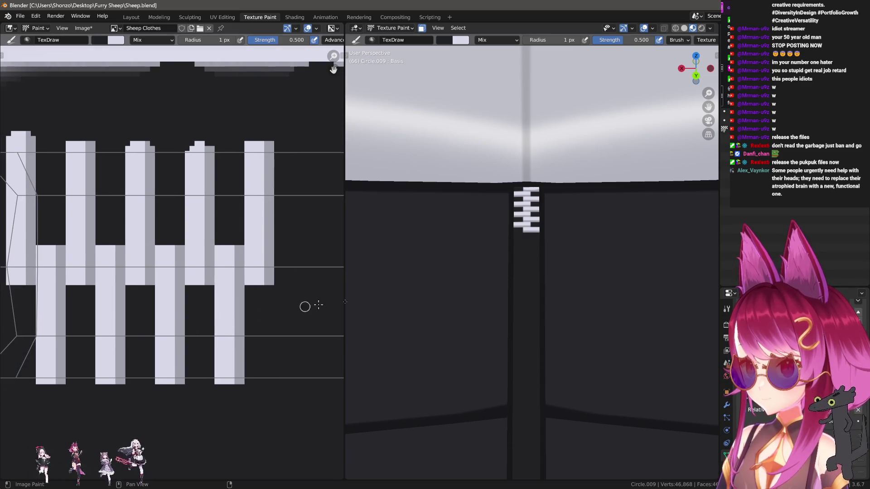
scroll(555, 303, "down", 3)
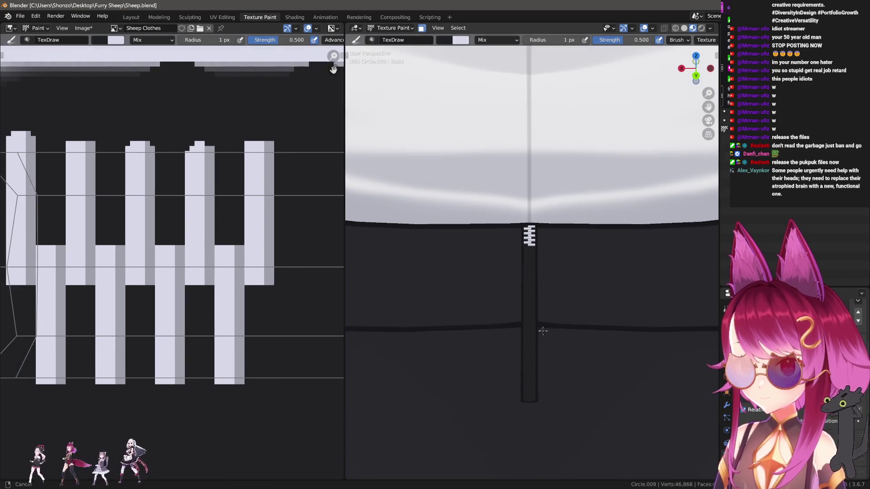
scroll(544, 295, "up", 3)
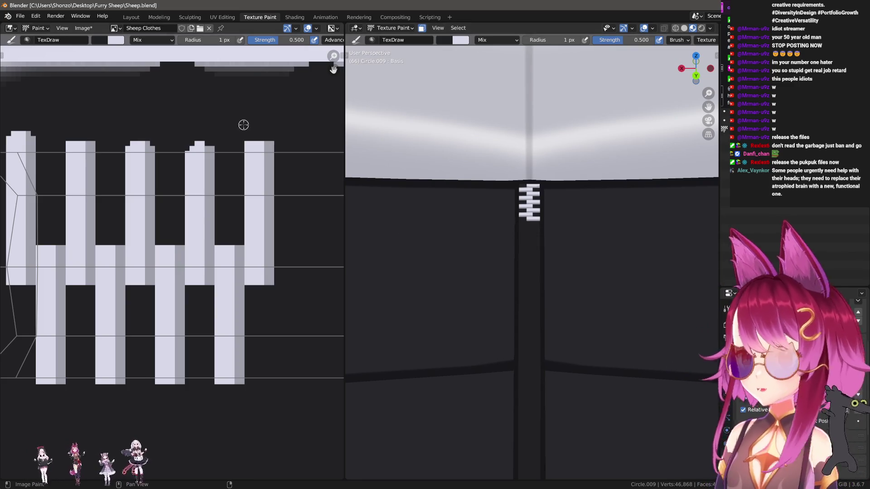
- Save the shaded zipper texture image from the Image menu
left_click(83, 28)
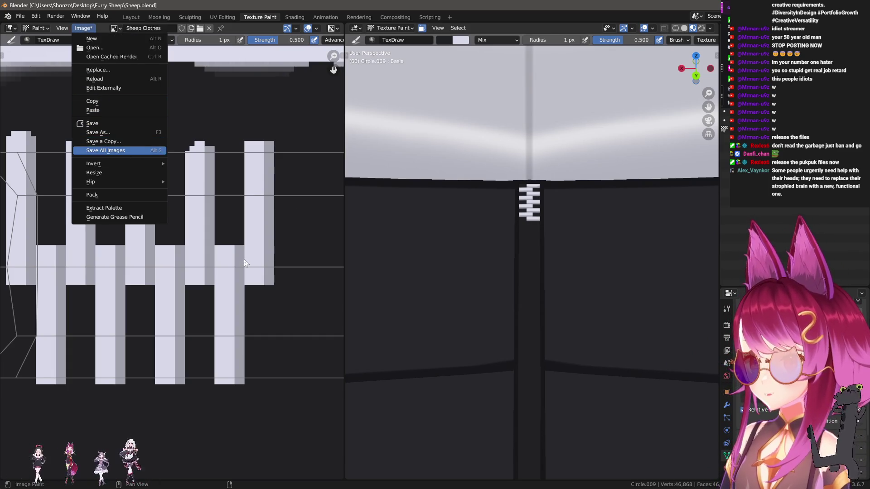
scroll(227, 262, "down", 3)
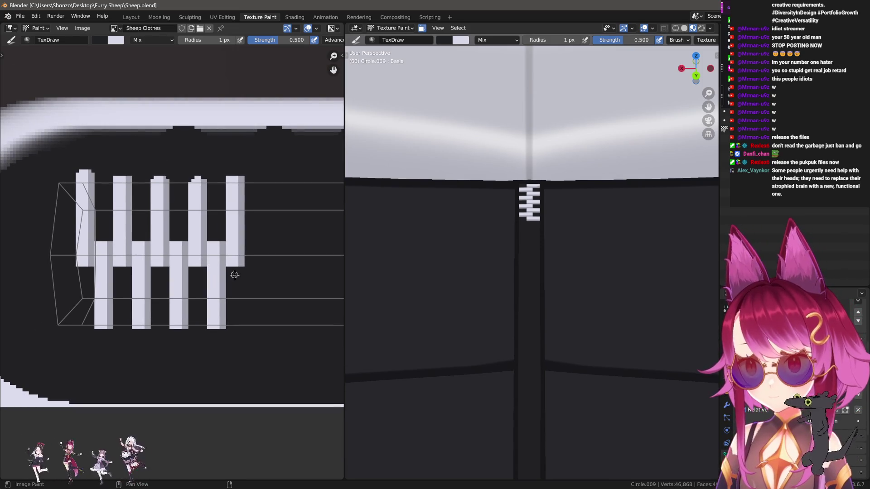
scroll(227, 279, "up", 2)
- Set a 3 px brush radius and try, then undo, vertical grey strokes beside the teeth
key("s")
key("f")
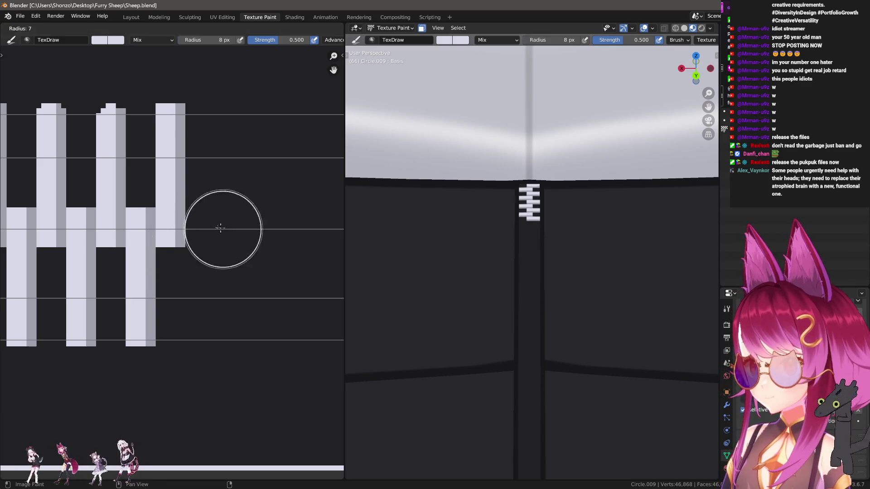
left_click(206, 227)
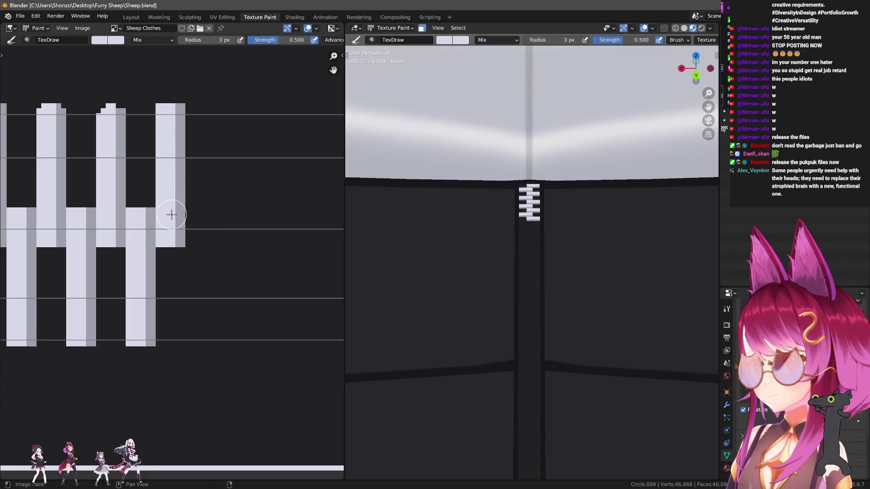
left_click_drag(200, 212, 200, 366)
key("ctrl+z")
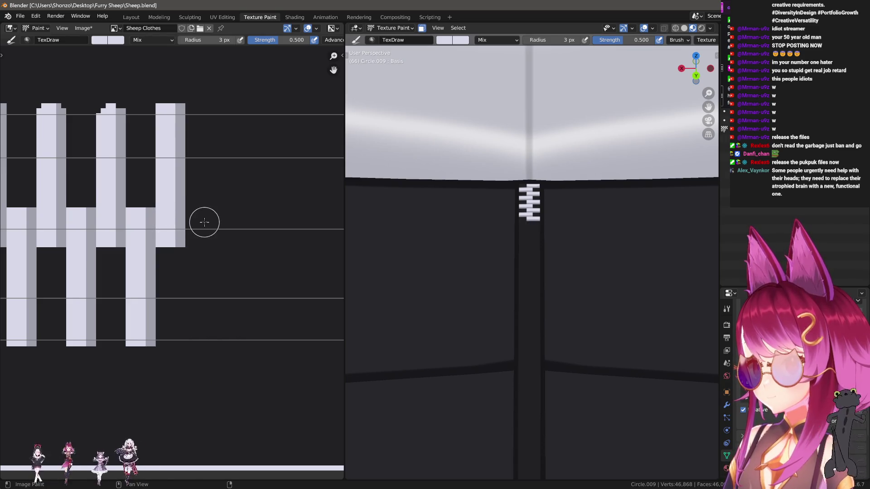
left_click_drag(202, 216, 202, 367)
key("ctrl+z")
- At full 1.000 strength, paint a light column for an extra tooth and trim its top dark
key("shift+f")
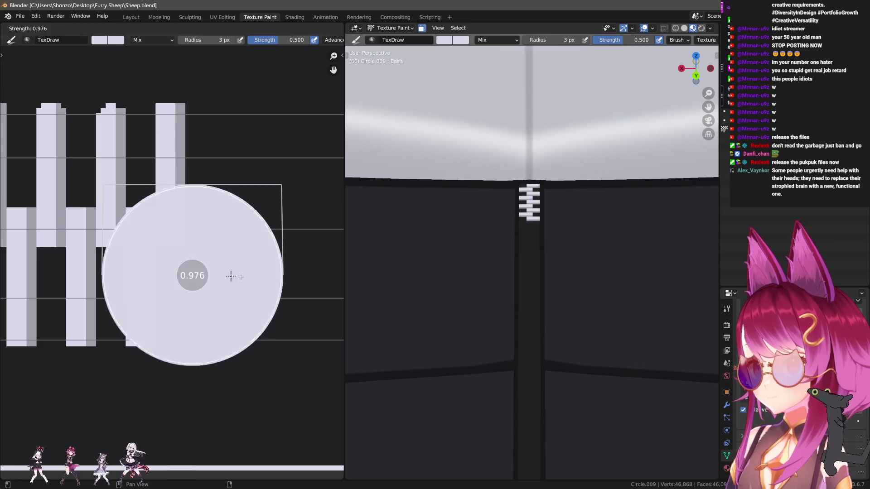
left_click(229, 276)
left_click_drag(201, 209, 208, 392)
scroll(208, 231, "up", 2)
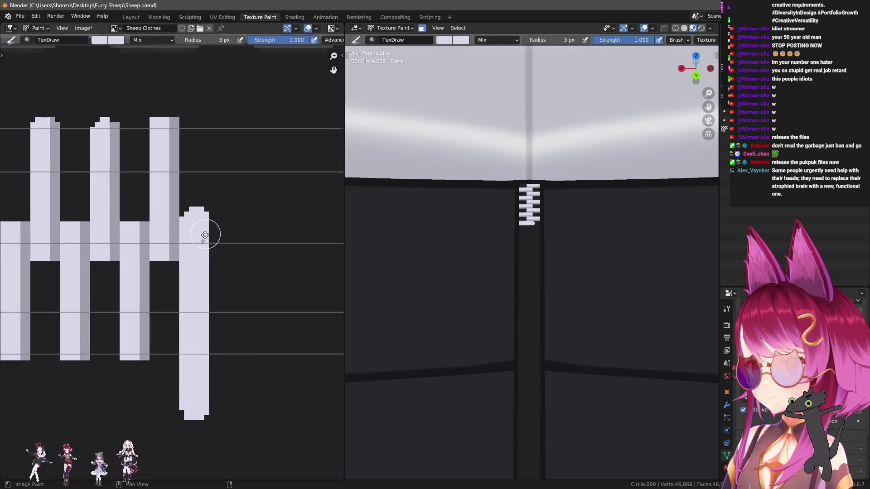
key("x")
key("f")
left_click_drag(178, 231, 273, 236)
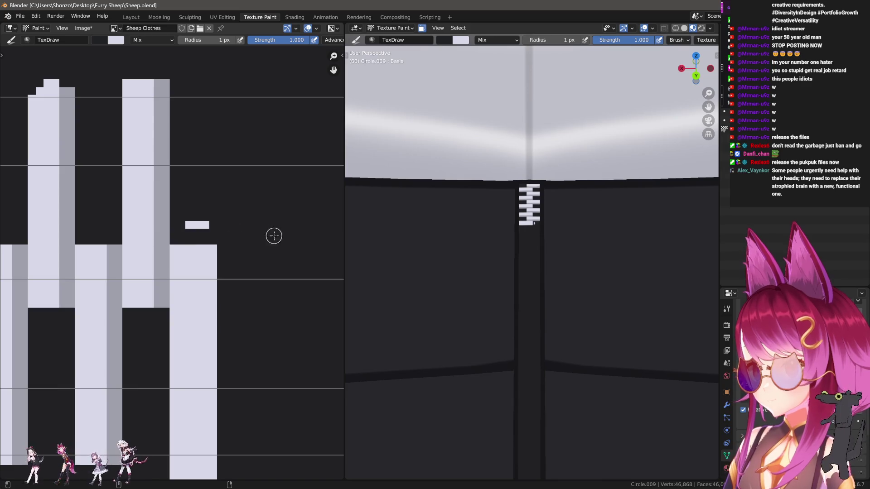
left_click_drag(184, 227, 267, 228)
- Sample the grey shade and draw a straight shading line down the new tooth
key("s")
middle_click_drag(204, 273, 186, 216)
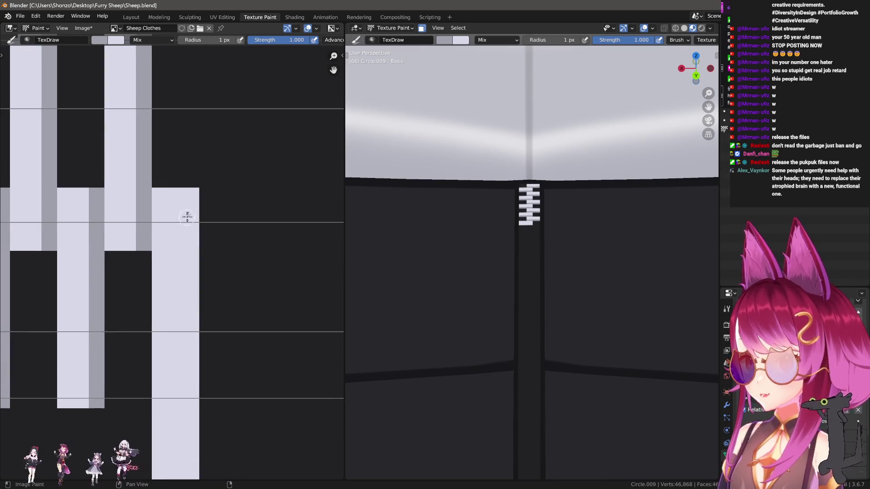
left_click_drag(191, 195, 204, 481)
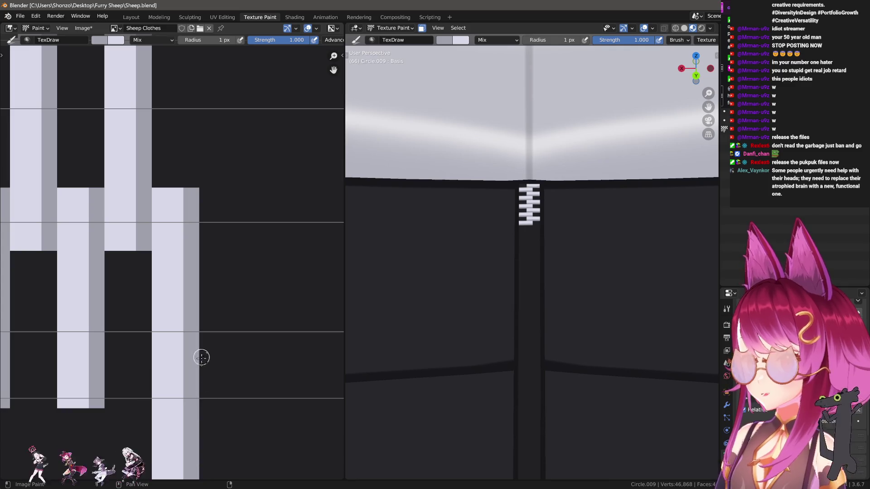
scroll(200, 356, "down", 1)
scroll(212, 355, "down", 1)
- Paint out the new tooth's bottom tail with a 7 px dark brush
key("f")
left_click(242, 363)
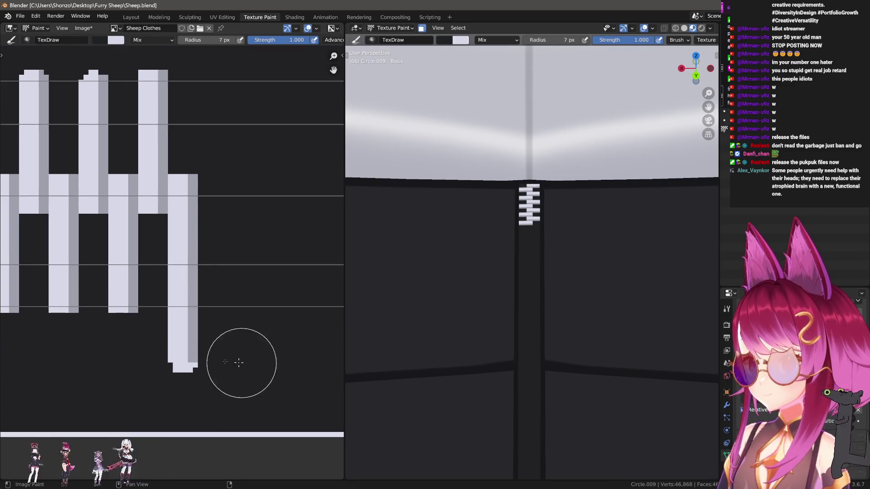
key("s")
left_click_drag(130, 349, 242, 364)
scroll(211, 366, "down", 3)
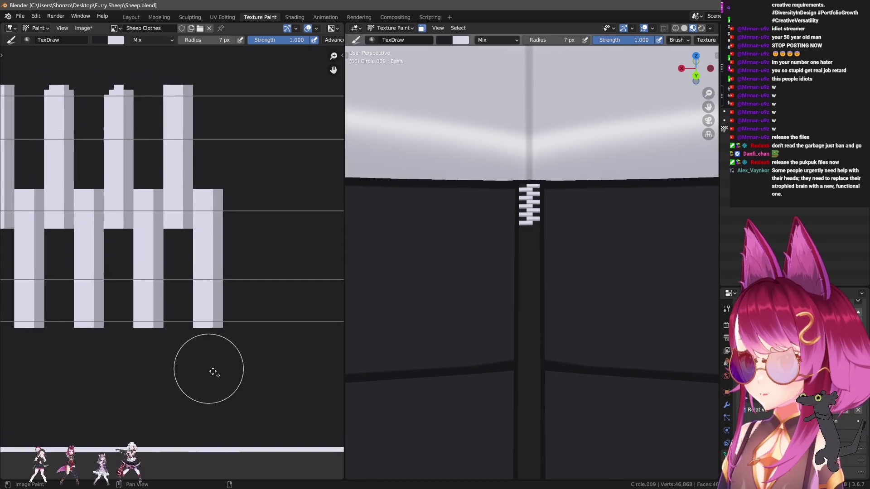
scroll(141, 287, "up", 1)
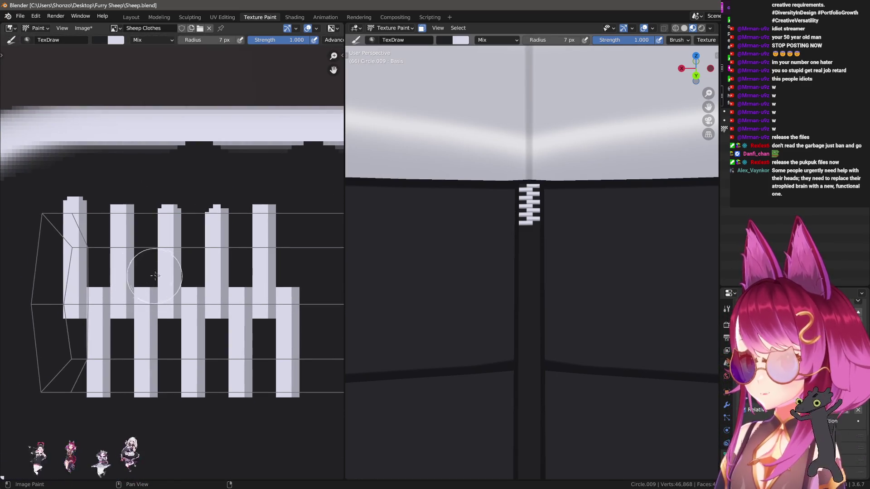
left_click(83, 28)
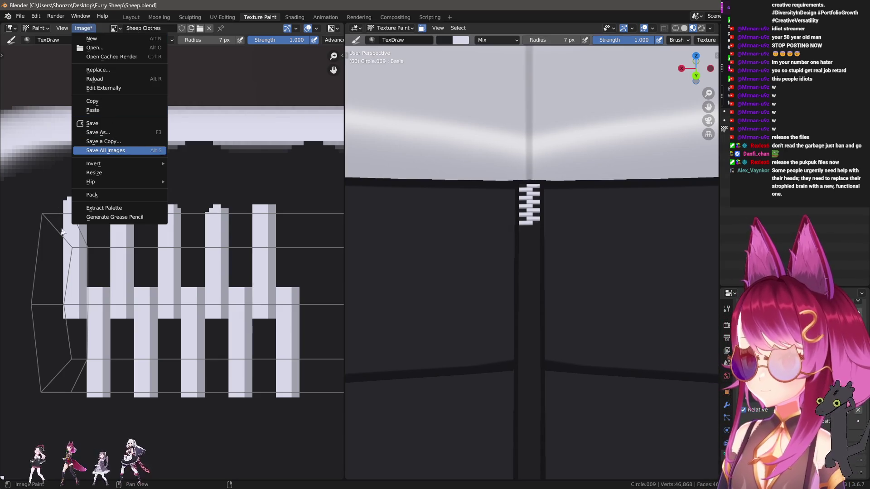
- Save all images and open the zipper texture in Krita, accepting its colour profile prompt
key("alt+s")
left_click(83, 29)
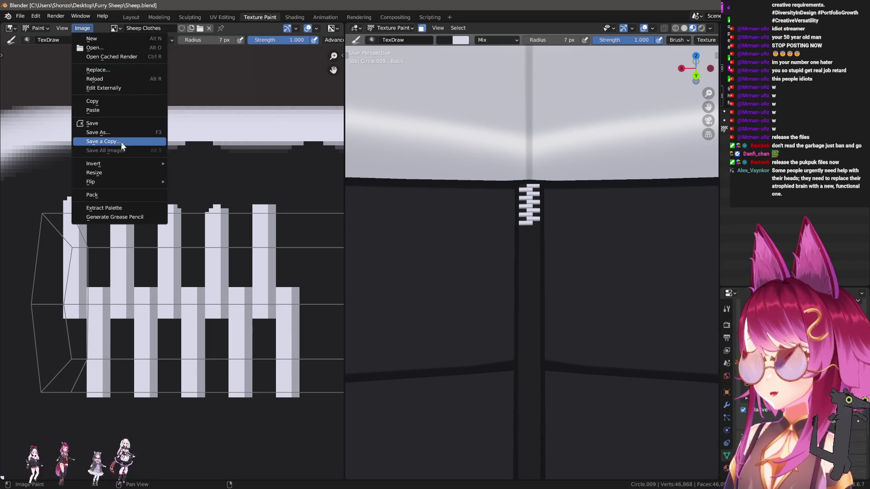
left_click(119, 88)
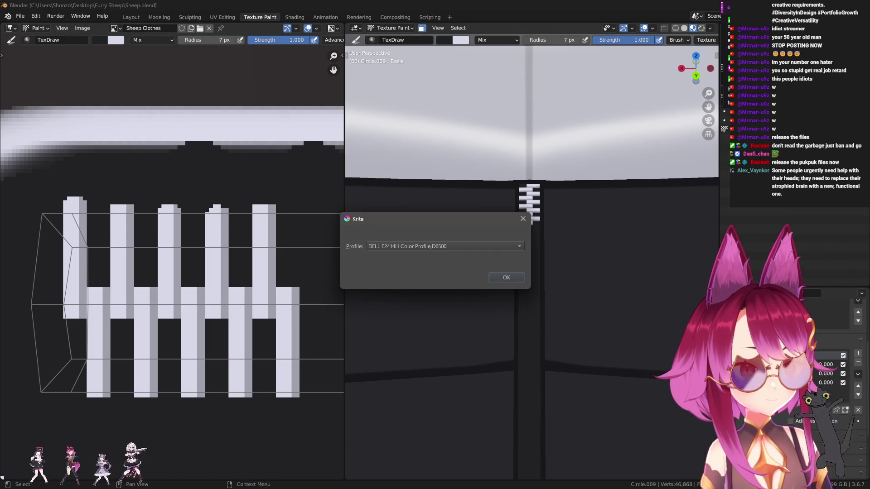
left_click(503, 278)
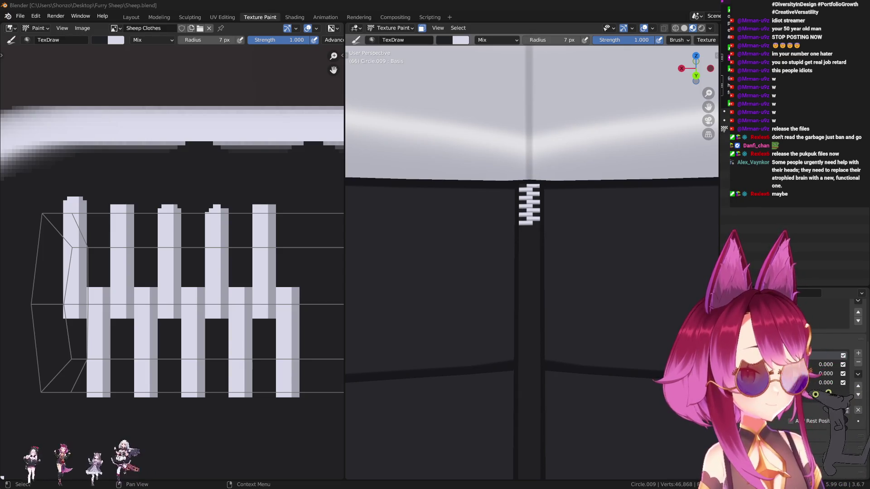
- Reload the Krita-edited texture, then try and undo a 13 px grey patch over the zipper's end
scroll(254, 340, "down", 3)
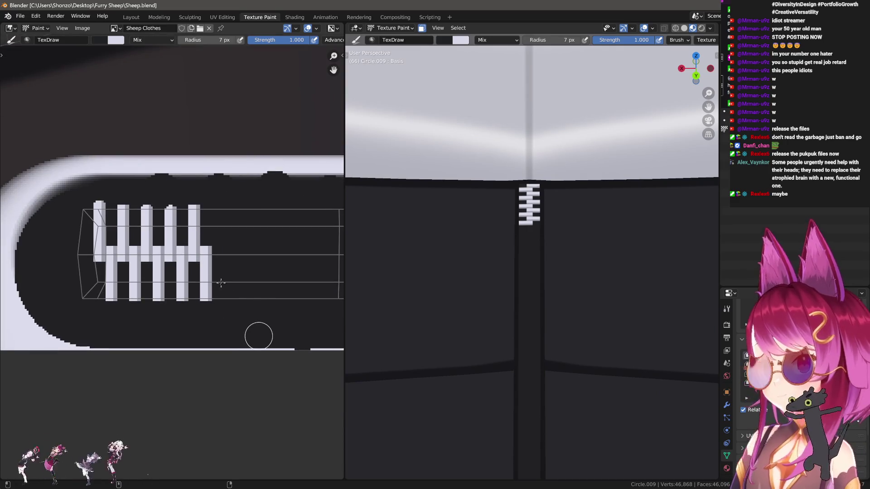
key("ctrl+shift+z")
scroll(582, 340, "down", 4)
scroll(587, 340, "up", 4)
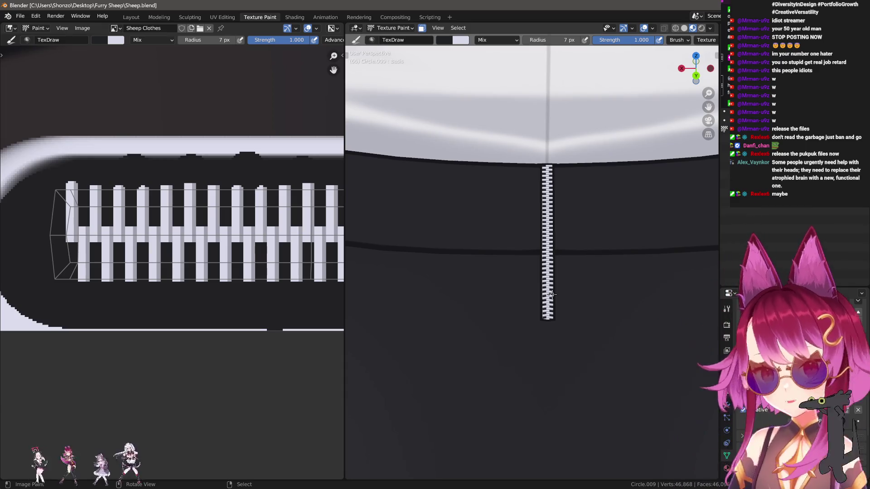
scroll(243, 286, "down", 3)
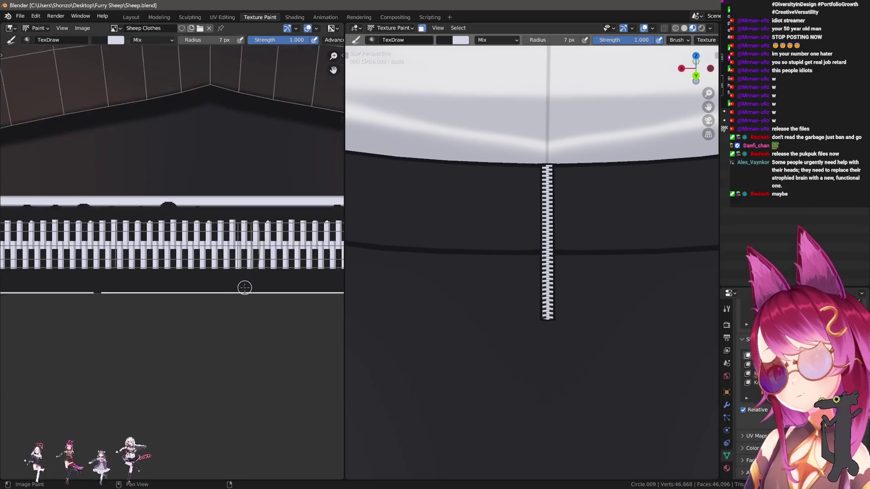
scroll(232, 287, "up", 6)
key("s")
key("f")
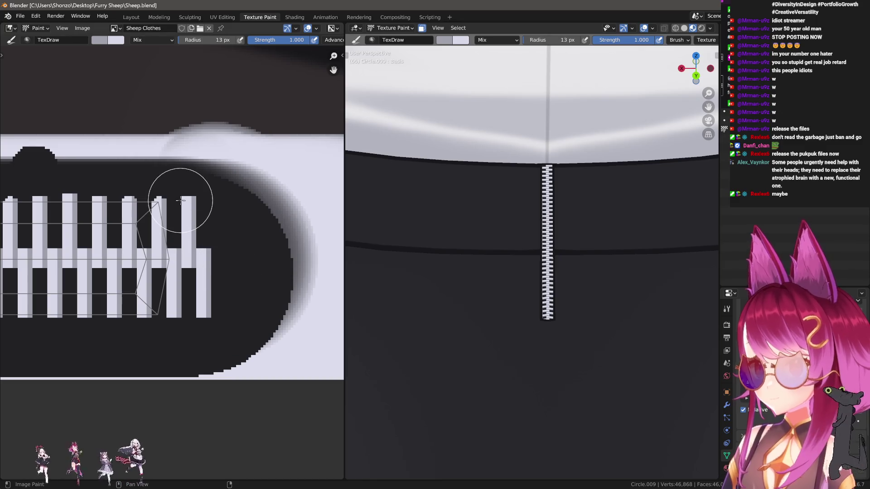
left_click_drag(180, 196, 186, 340)
key("ctrl+z")
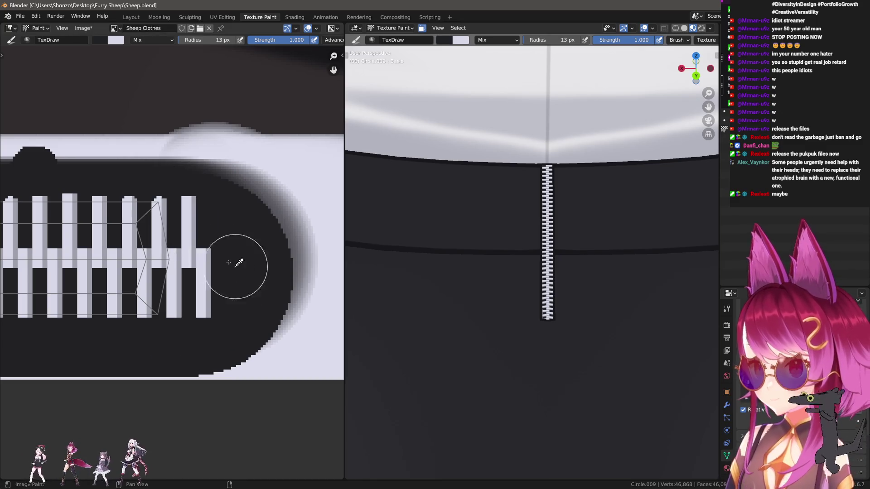
- Paint a straight dark stroke over the last zipper teeth and rotate the 3D view to inspect it
key("s")
mouse_move(183, 205)
left_mouse_down()
mouse_move(187, 326)
mouse_move(204, 311)
left_mouse_up()
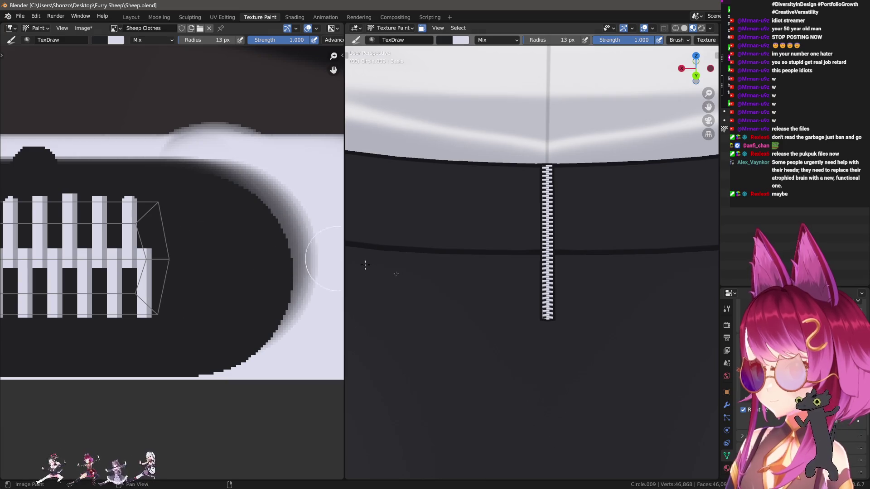
mouse_move(589, 381)
middle_mouse_down()
mouse_move(558, 362)
mouse_move(503, 352)
mouse_move(532, 344)
mouse_move(486, 344)
middle_mouse_up()
mouse_move(149, 301)
middle_mouse_down()
mouse_move(228, 297)
mouse_move(271, 308)
mouse_move(219, 293)
middle_mouse_up()
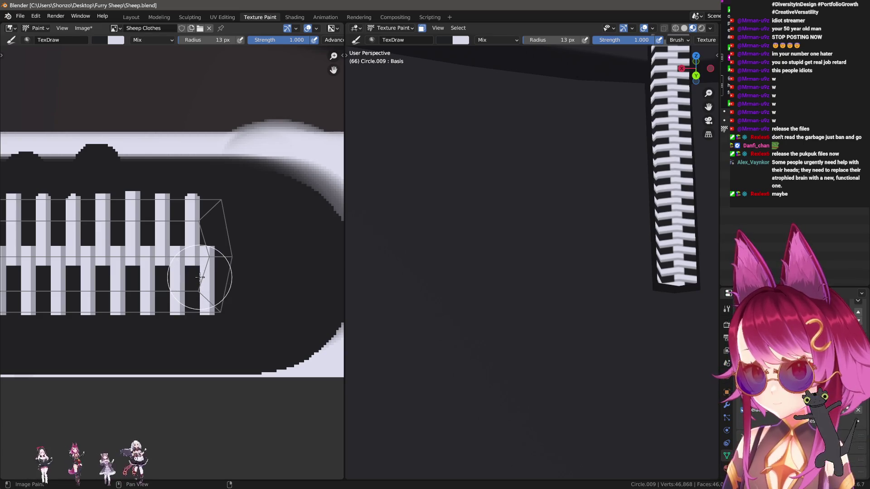
middle_click_drag(106, 285, 171, 278)
scroll(171, 278, "down", 3)
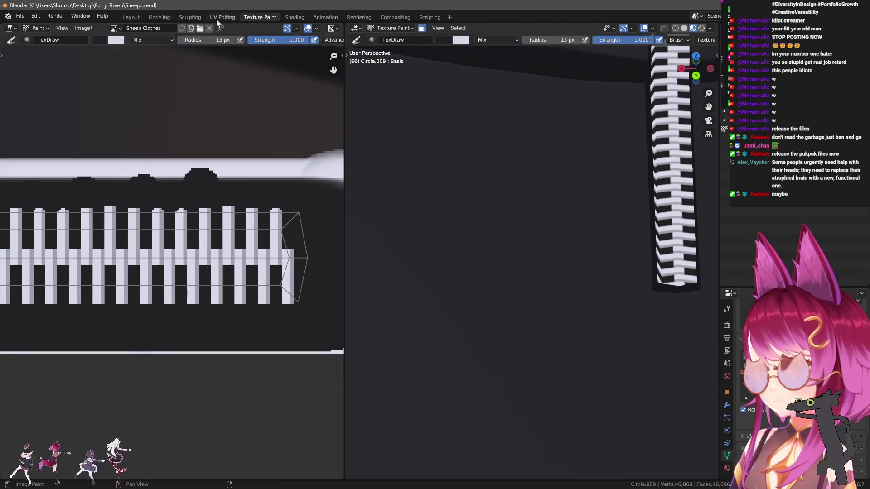
- In UV Editing, select three vertex rows at the zipper end and line them up
left_click(218, 17)
scroll(174, 289, "down", 3)
scroll(170, 281, "up", 8)
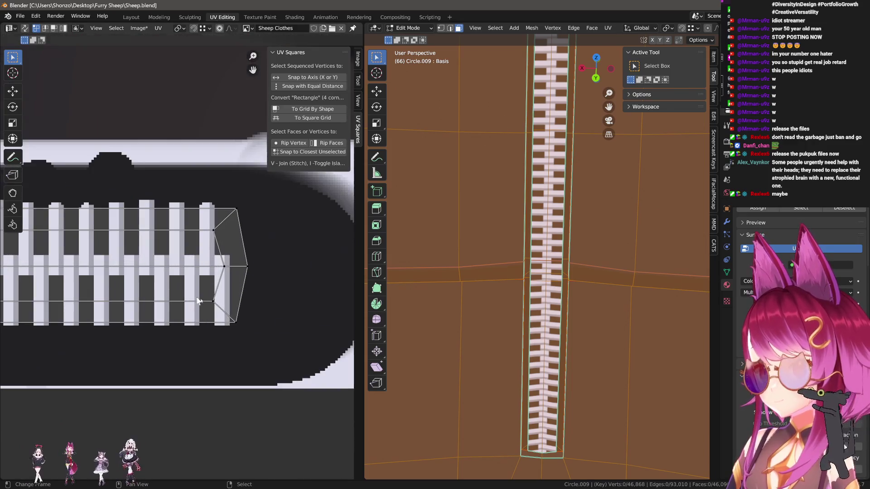
left_click(217, 301, "alt")
left_click(224, 266, "alt+shift")
left_click(217, 230, "alt+shift")
right_click(233, 252)
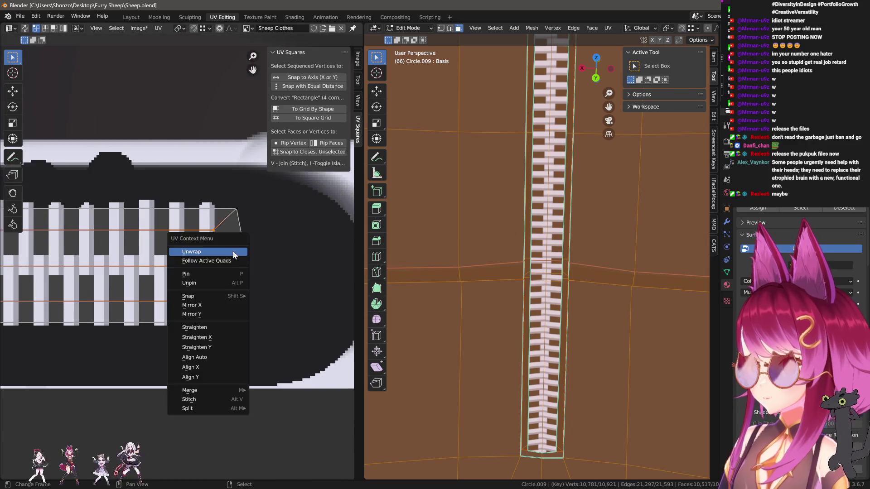
left_click(233, 252)
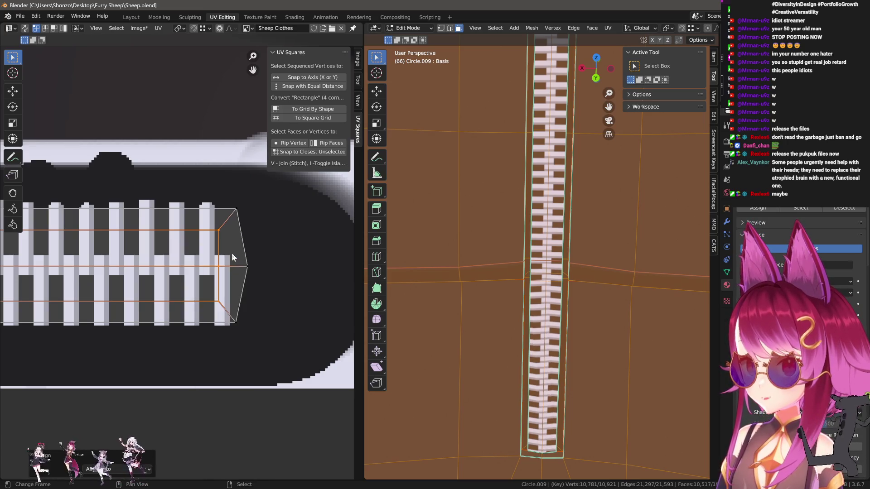
- Select more UV vertex rows on the strip's left side for alignment
middle_click_drag(123, 261, 140, 272)
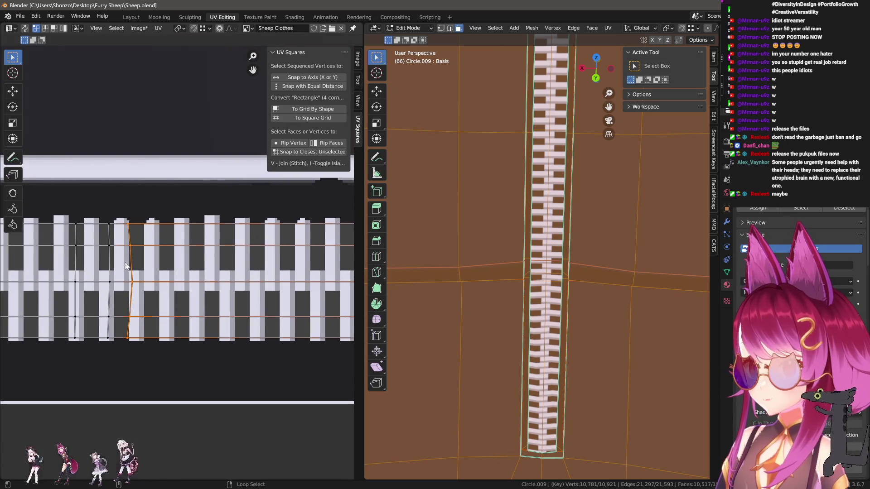
right_click(140, 272)
key("Escape")
left_click(99, 281, "alt")
left_click(109, 247, "alt+shift")
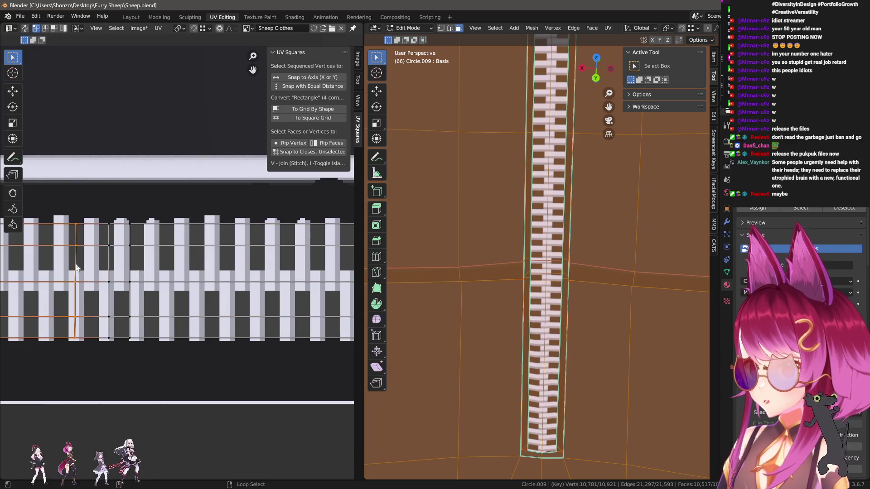
right_click(50, 283)
left_click(50, 384)
middle_click_drag(120, 283, 109, 290)
scroll(90, 297, "up", 2)
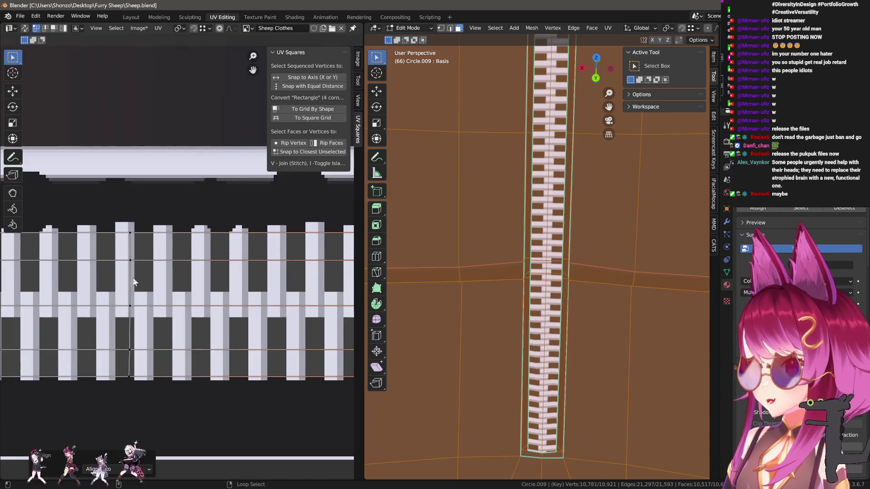
scroll(80, 302, "down", 2)
scroll(91, 295, "up", 1)
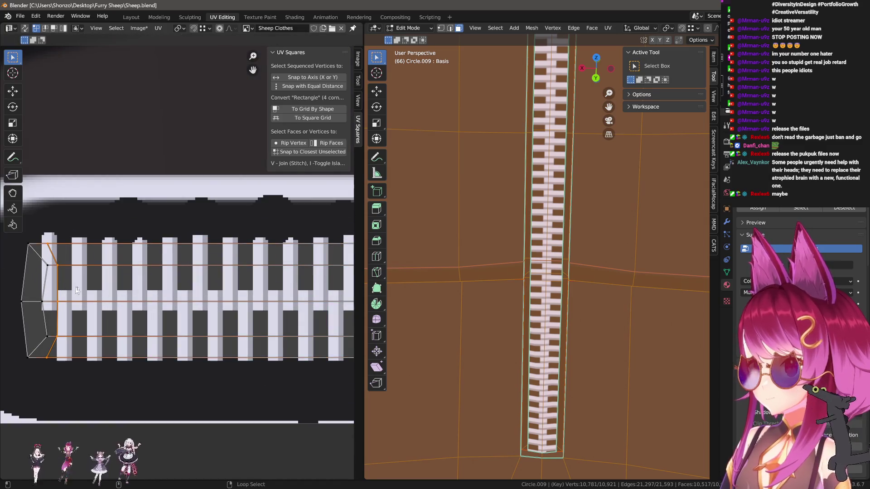
right_click(103, 287)
mouse_move(512, 188)
middle_mouse_down()
mouse_move(512, 254)
mouse_move(503, 272)
mouse_move(492, 188)
mouse_move(557, 258)
mouse_move(563, 214)
mouse_move(529, 266)
middle_mouse_up()
scroll(261, 354, "right", 6, "ctrl")
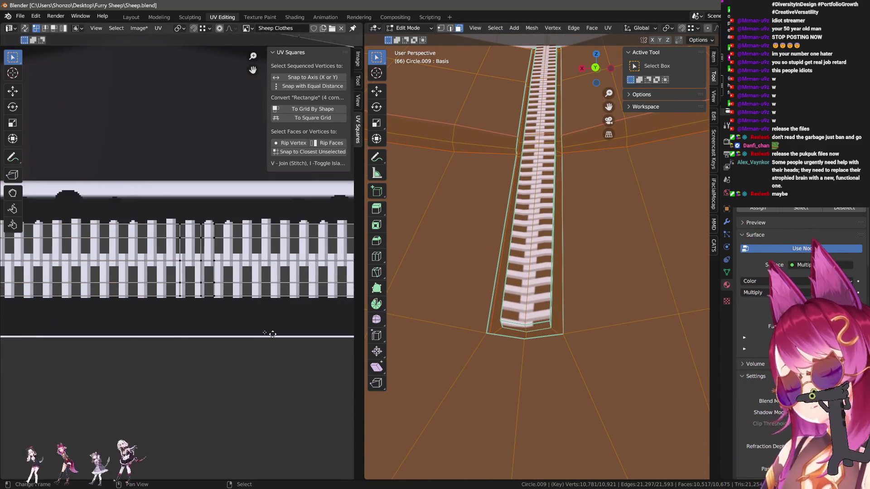
- Straighten the island's pointed right end into a vertical edge with Shift+W align
left_click(247, 282, "alt")
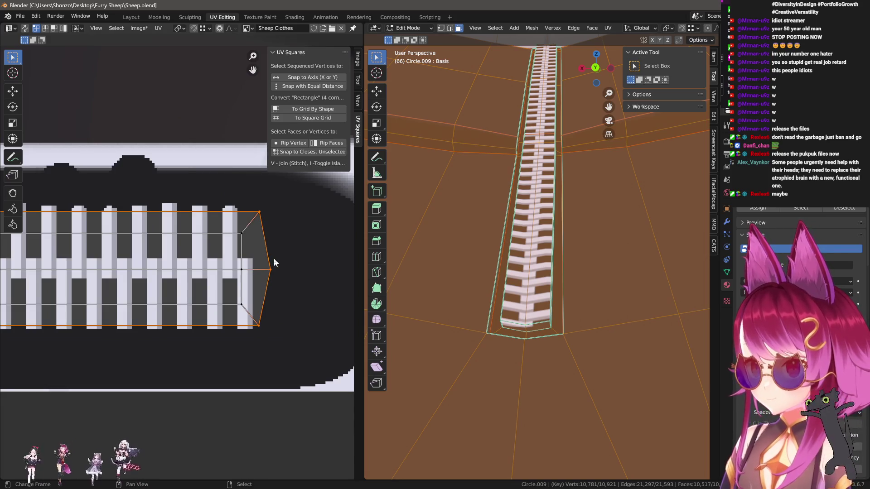
key("shift+w")
left_click(273, 244)
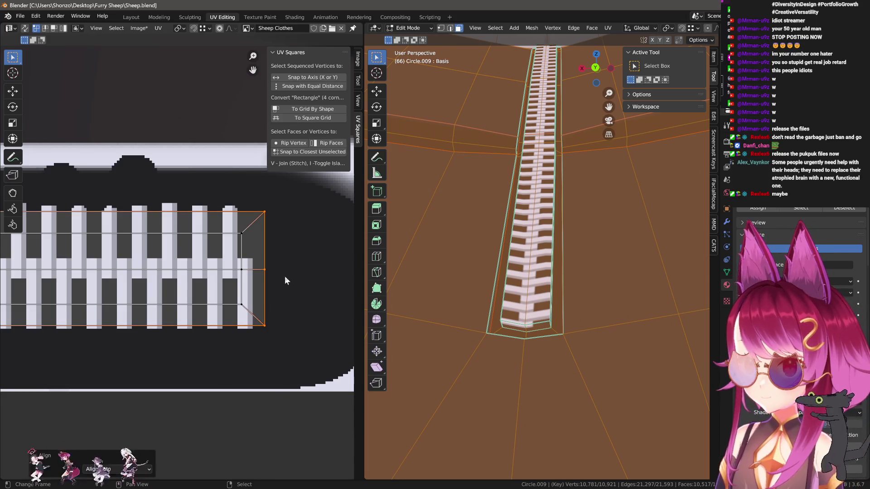
left_click(246, 258)
key("ctrl+z")
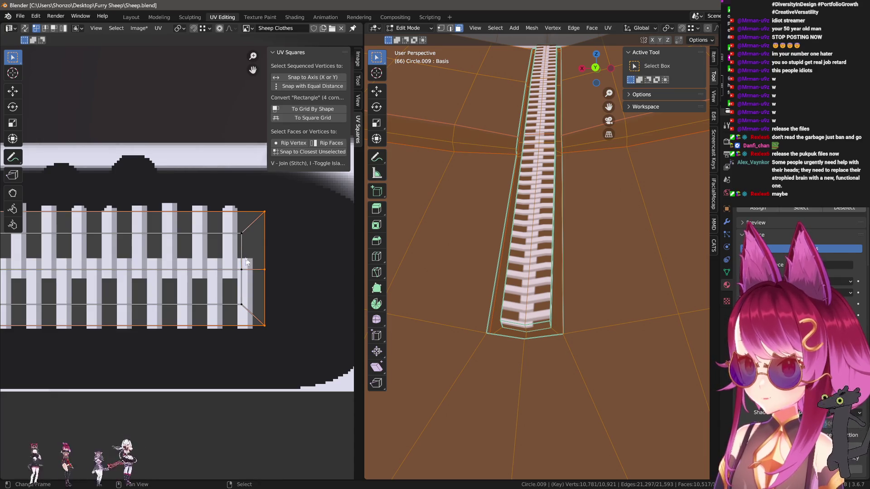
key("g")
key("x")
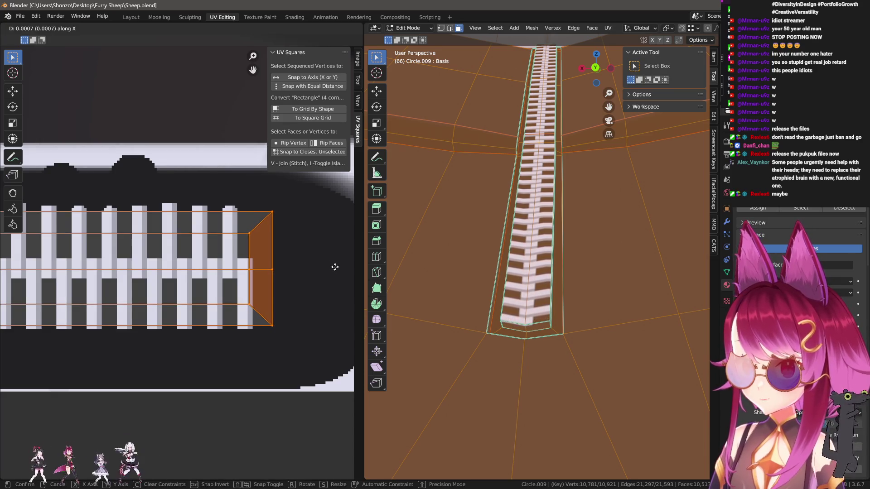
right_click(356, 272)
- Select the vertex path on the island's left end and align it into a vertical column
scroll(227, 272, "down", 4)
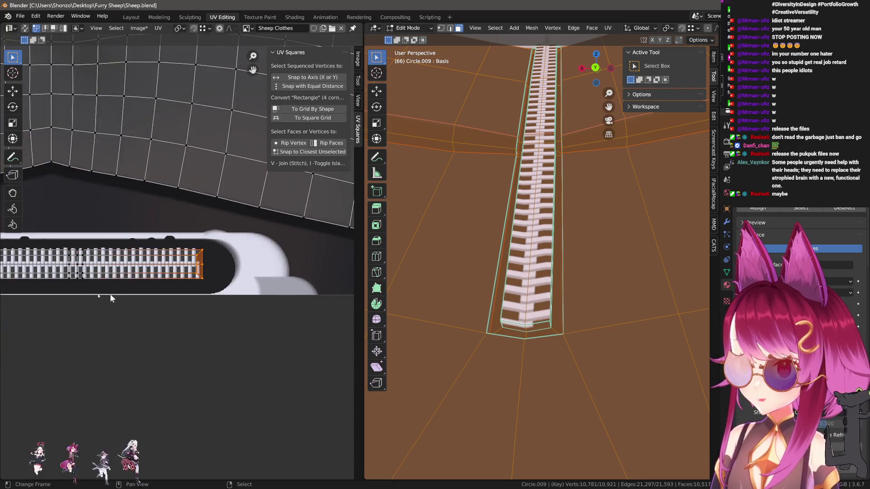
middle_click_drag(136, 271, 254, 281)
scroll(253, 285, "up", 3)
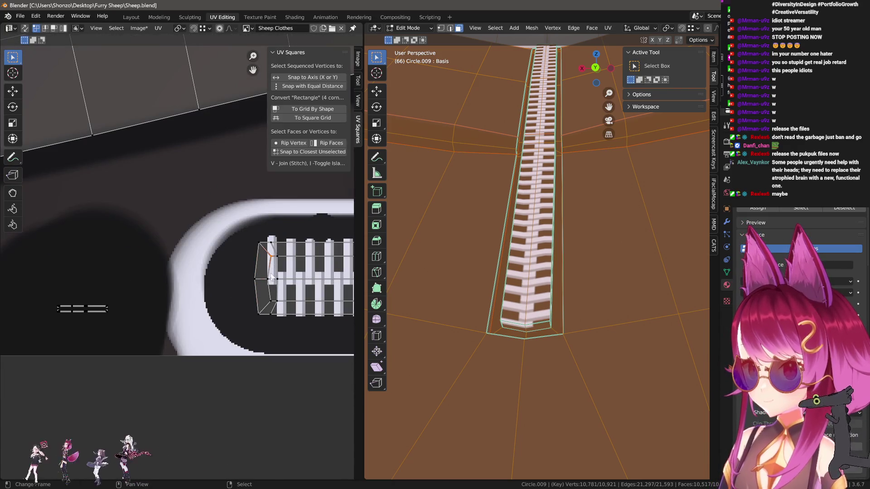
left_click(271, 301, "ctrl")
key("ctrl+z")
left_click(271, 302, "ctrl")
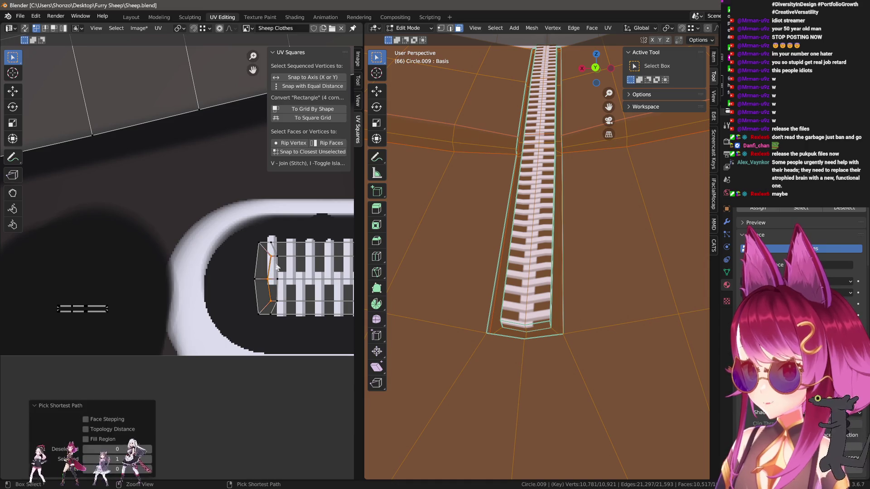
key("shift+w")
left_click(278, 268)
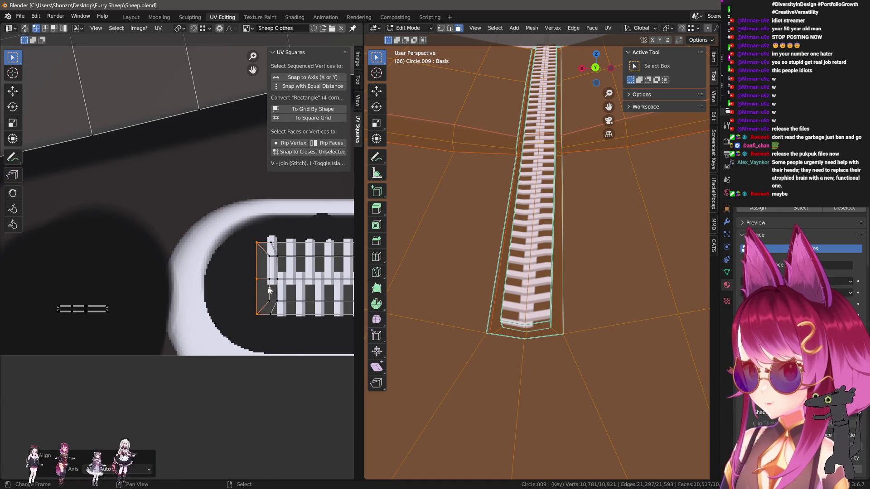
- Snap the 2D cursor to the island's left-end vertex as the scaling anchor
key("l")
middle_click_drag(266, 279, 148, 280)
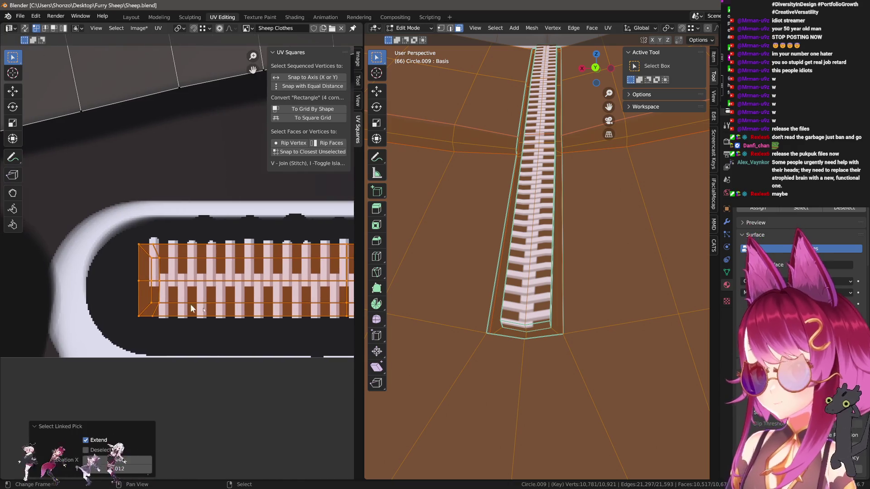
key("s")
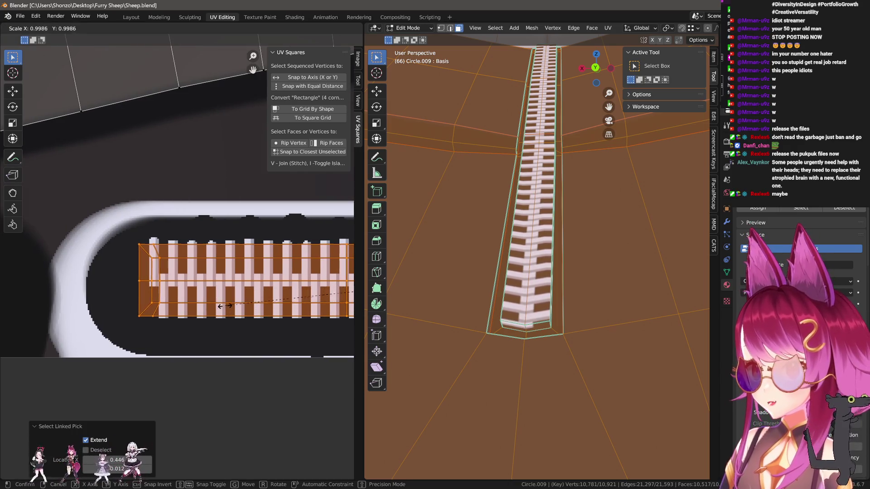
left_click(216, 326)
left_click(137, 281)
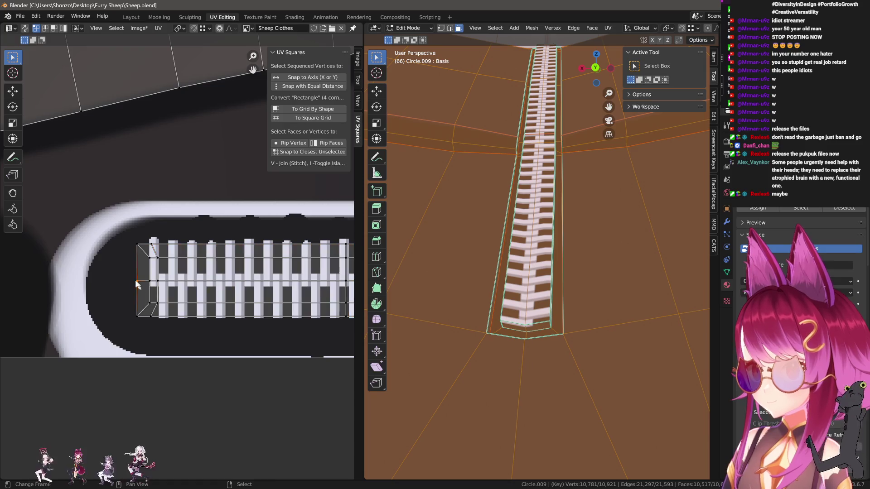
key("shift+s")
left_click(155, 297)
- Scale the whole zipper island slightly from the 2D cursor, then preview the texture in Object Mode
key("l")
scroll(173, 287, "down", 2)
scroll(175, 307, "up", 3)
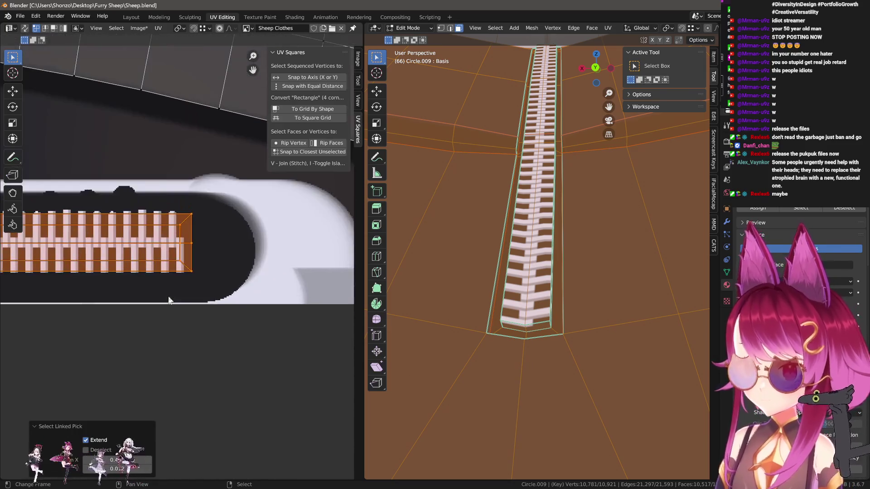
scroll(262, 281, "up", 1)
scroll(262, 284, "up", 2)
key("s")
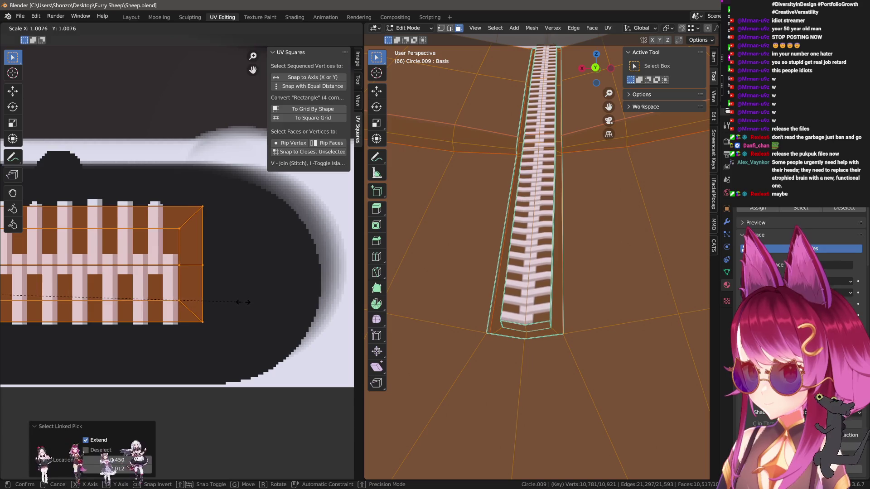
left_click(232, 299)
key("Tab")
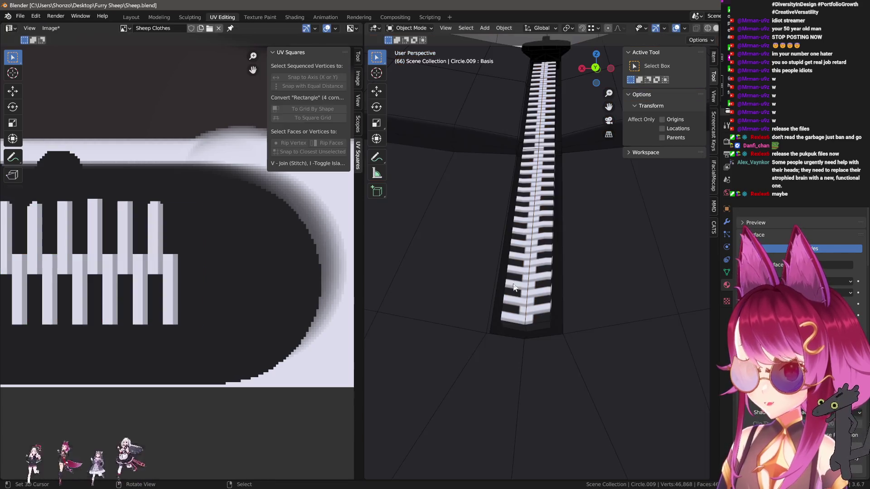
mouse_move(535, 290)
middle_mouse_down()
mouse_move(540, 322)
mouse_move(564, 258)
middle_mouse_up()
key("Tab")
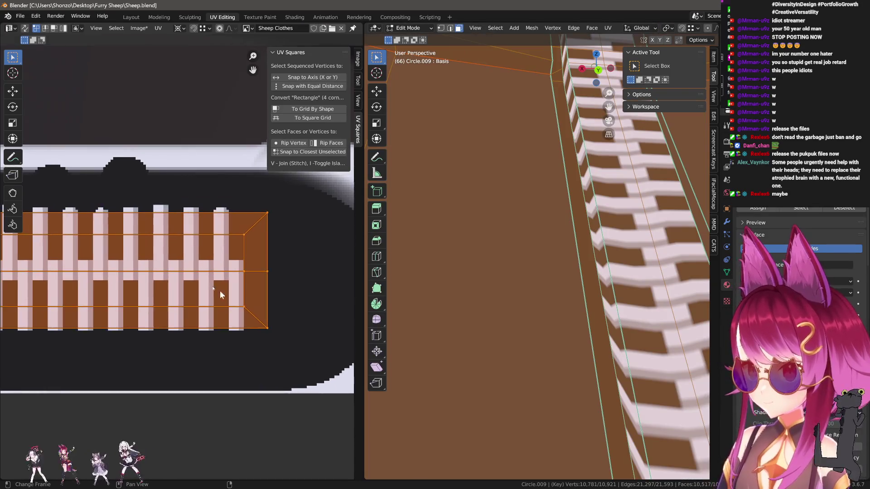
- Select the right-end UV vertices, trying a horizontal move and a rip, then cancelling both
scroll(219, 291, "down", 2)
left_click(336, 222)
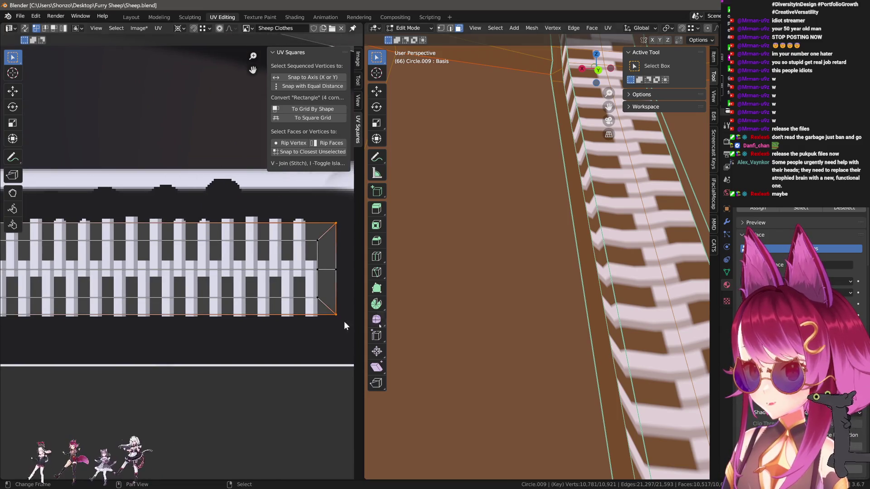
left_click(339, 320, "shift")
scroll(563, 295, "up", 3)
scroll(585, 293, "down", 3)
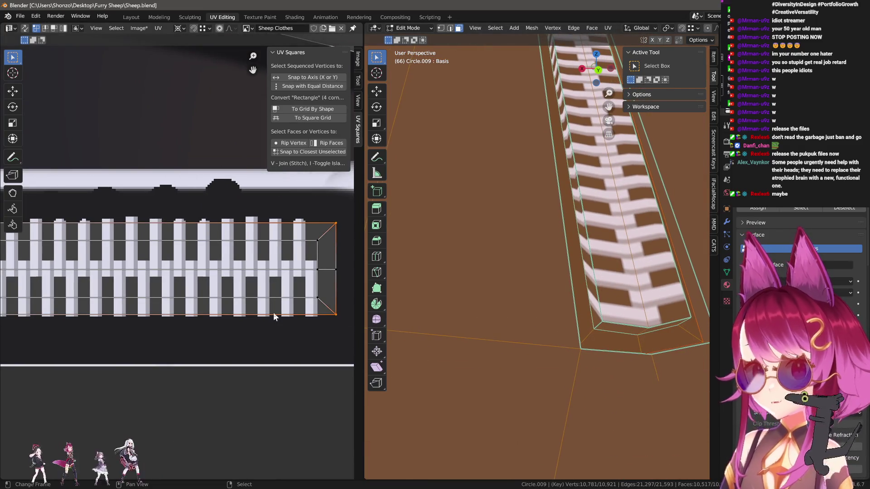
key("g")
key("x")
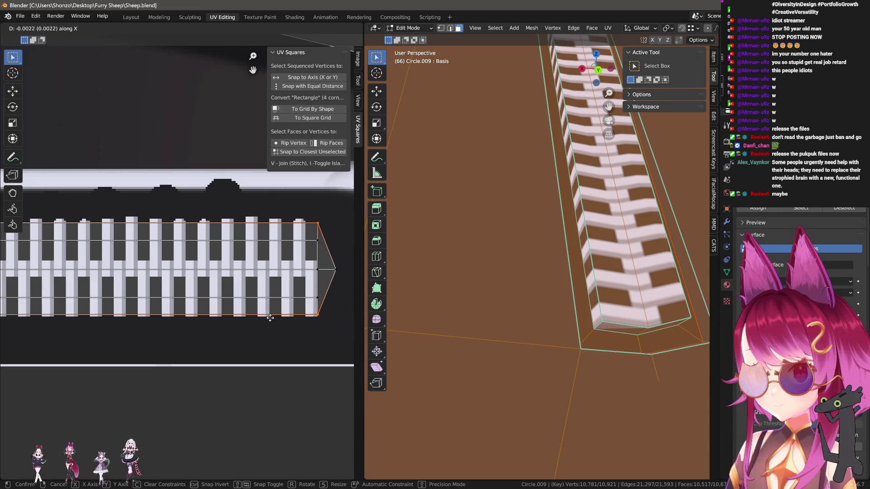
key("Escape")
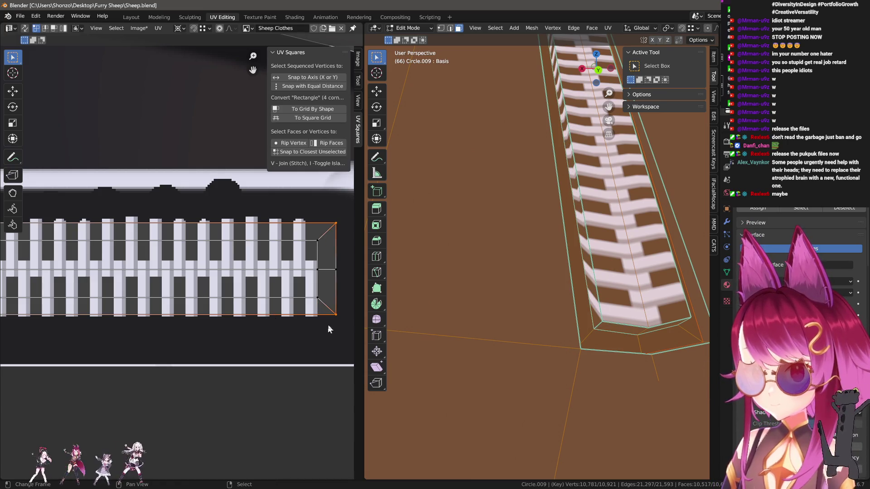
key("v")
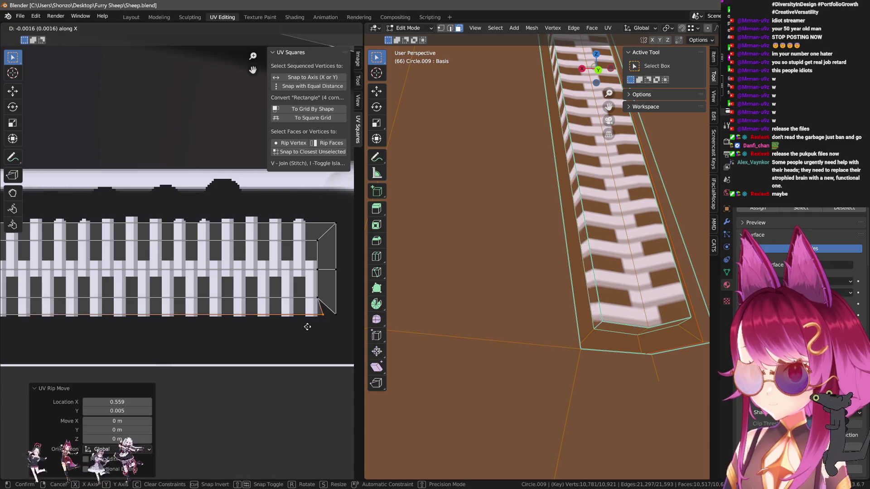
key("Escape")
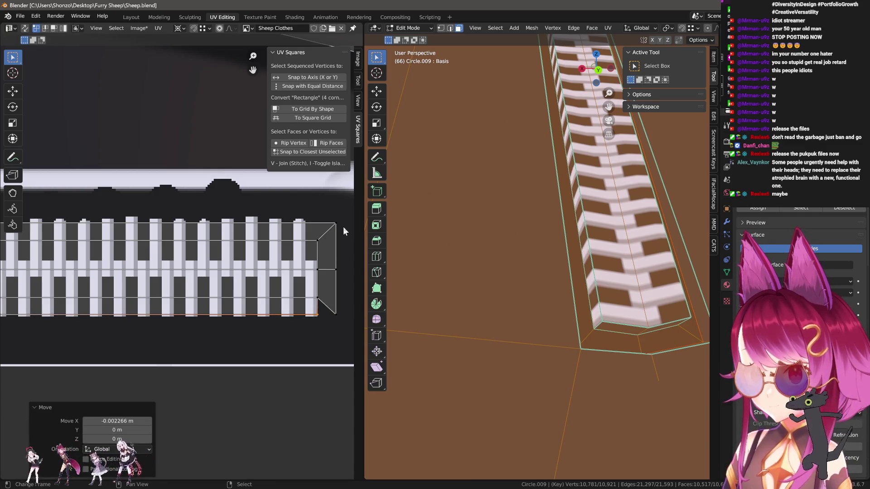
- Move the bottom-right and top-right corners to square the right end, then check it on the seam
left_click(335, 225)
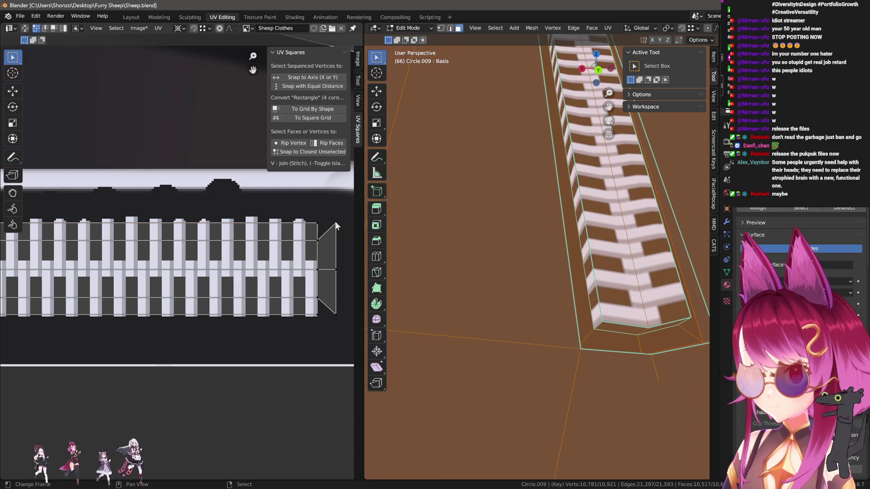
left_click(335, 315)
key("g")
left_click(317, 304)
key("g")
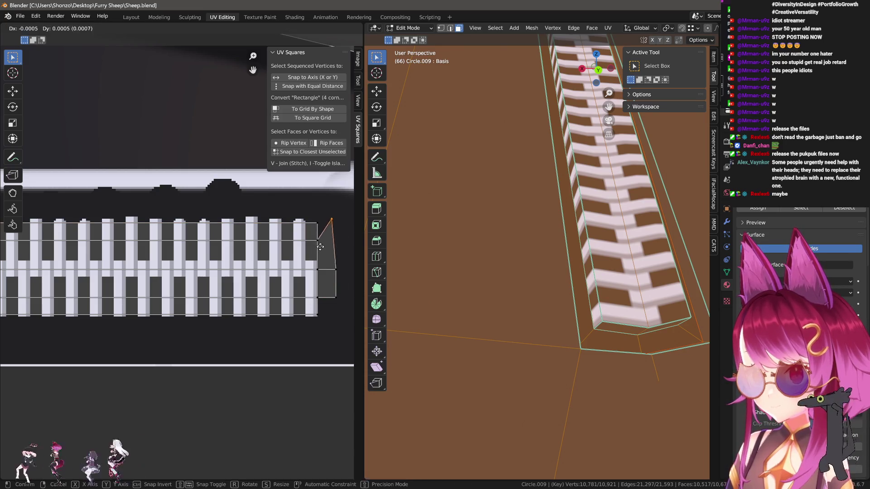
left_click(325, 267)
scroll(591, 277, "up", 3)
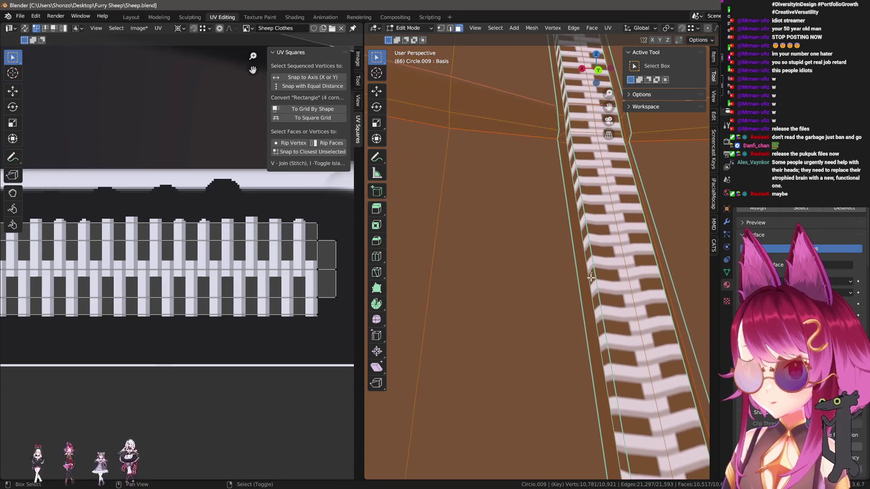
mouse_move(590, 277)
middle_mouse_down()
mouse_move(589, 270)
mouse_move(598, 278)
mouse_move(506, 269)
middle_mouse_up()
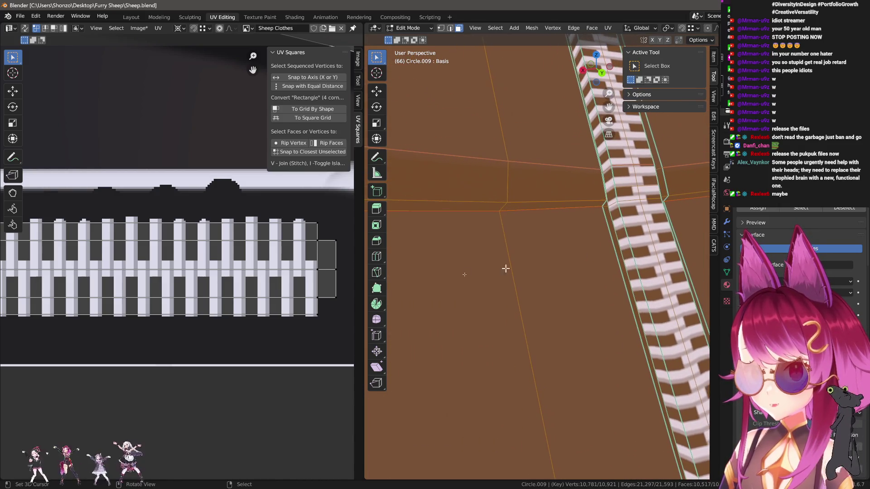
scroll(214, 301, "down", 1)
scroll(214, 301, "up", 1)
mouse_move(621, 247)
middle_mouse_down()
mouse_move(629, 240)
mouse_move(613, 199)
mouse_move(618, 295)
middle_mouse_up()
mouse_move(598, 265)
middle_mouse_down()
mouse_move(585, 263)
mouse_move(584, 306)
middle_mouse_up()
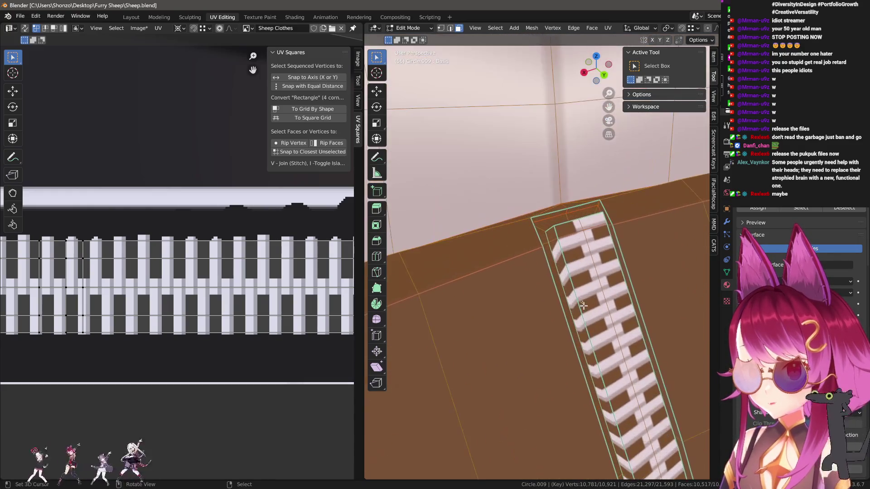
- Shift the left end's bottom and top edges horizontally into line
scroll(202, 279, "down", 3)
scroll(180, 345, "up", 4)
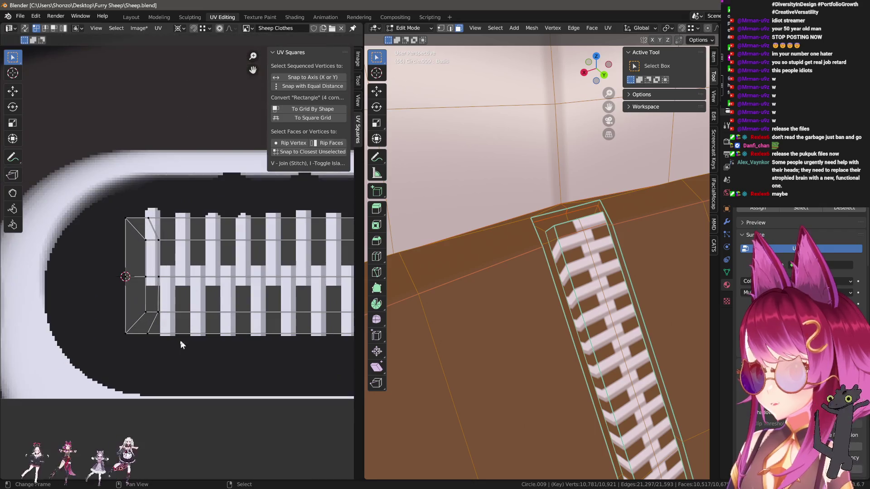
left_click(155, 338)
key("g")
right_click(168, 340)
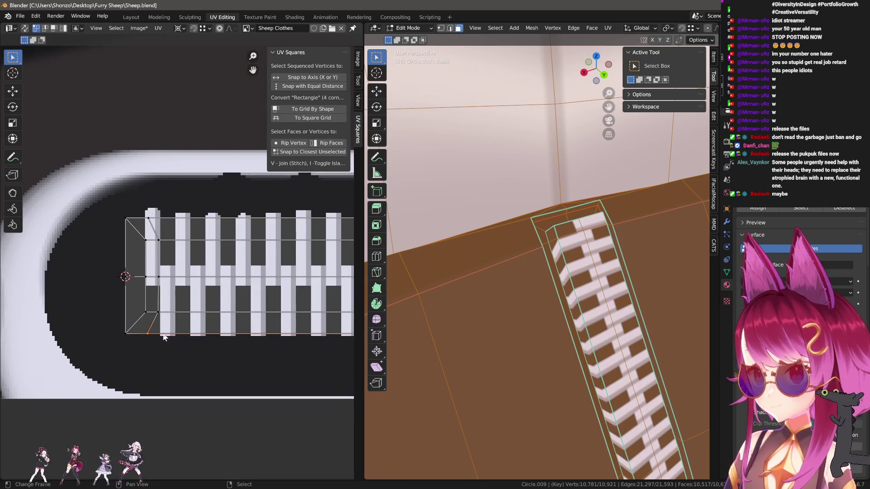
key("g")
key("x")
left_click(158, 319)
left_click(181, 219)
key("g")
key("x")
left_click(187, 249)
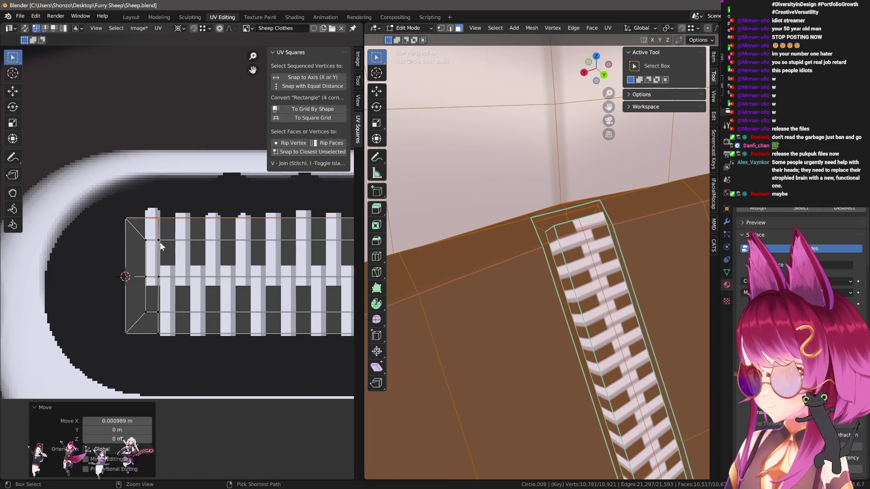
- Move the top-left UV vertex horizontally into its squared position
mouse_move(499, 245)
middle_mouse_down()
mouse_move(535, 241)
mouse_move(408, 250)
mouse_move(435, 249)
mouse_move(424, 247)
middle_mouse_up()
left_click(142, 230)
key("g")
key("x")
left_click(146, 240)
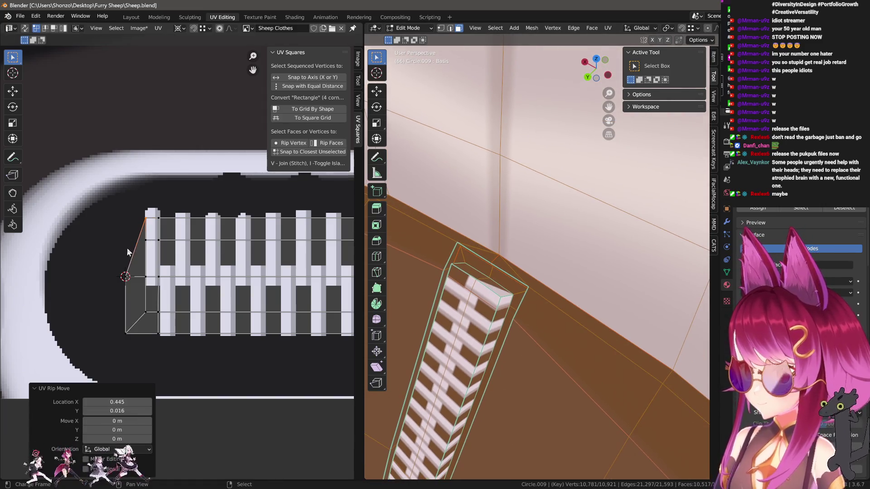
key("g")
key("x")
key("Escape")
key("g")
key("x")
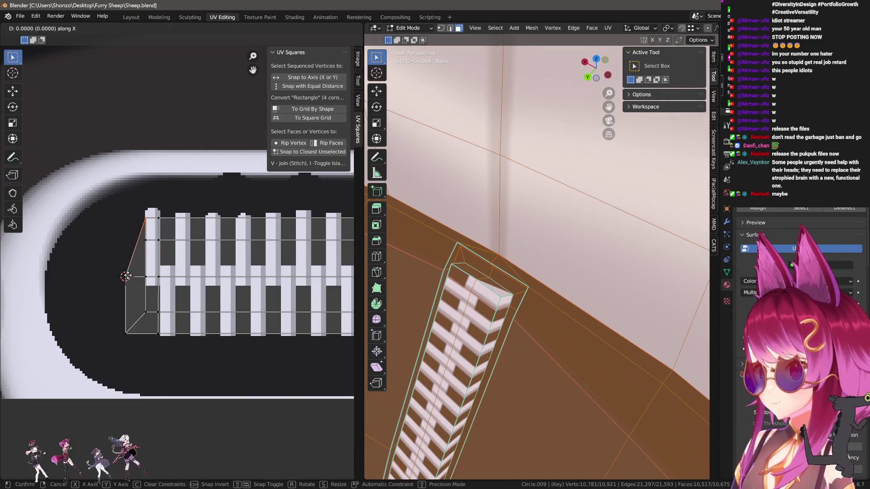
left_click(126, 276)
- Nudge the bottom-left vertex up vertically, then return to Object Mode and orbit to the zipper
left_click(127, 330)
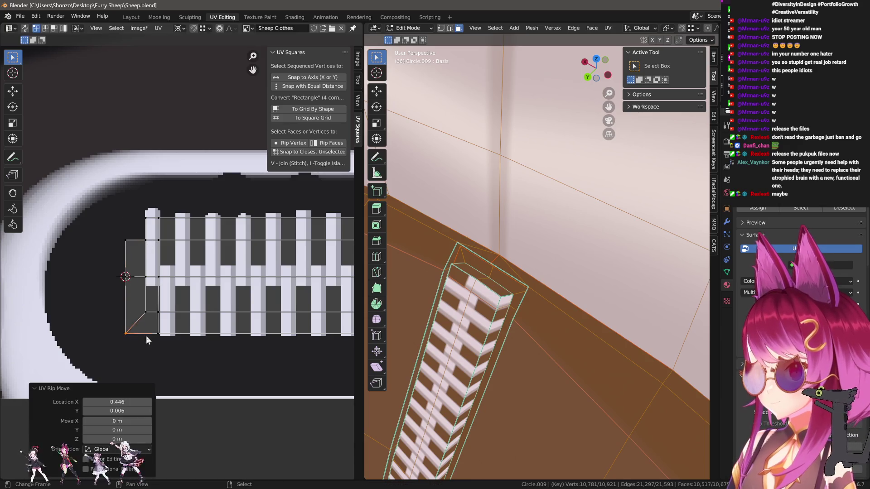
key("g")
key("y")
left_click(146, 324)
key("g")
key("y")
left_click(146, 319)
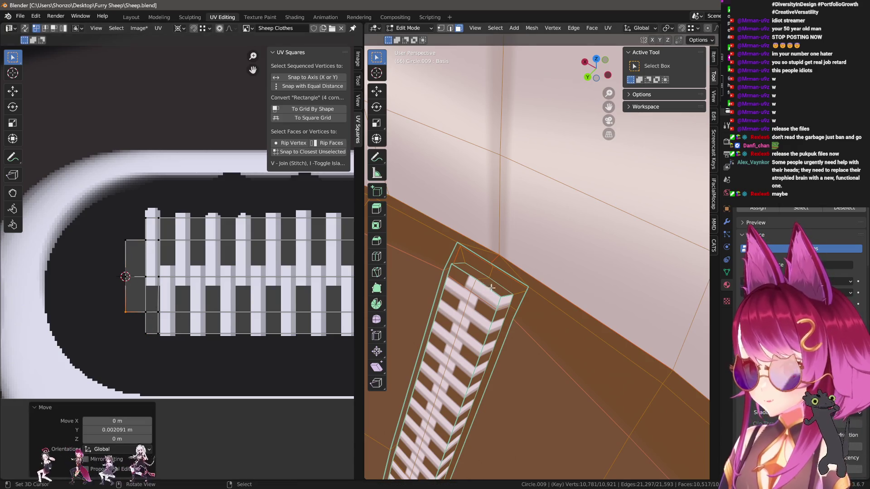
scroll(492, 288, "down", 3)
key("Tab")
mouse_move(491, 288)
middle_mouse_down()
mouse_move(608, 315)
mouse_move(601, 338)
middle_mouse_up()
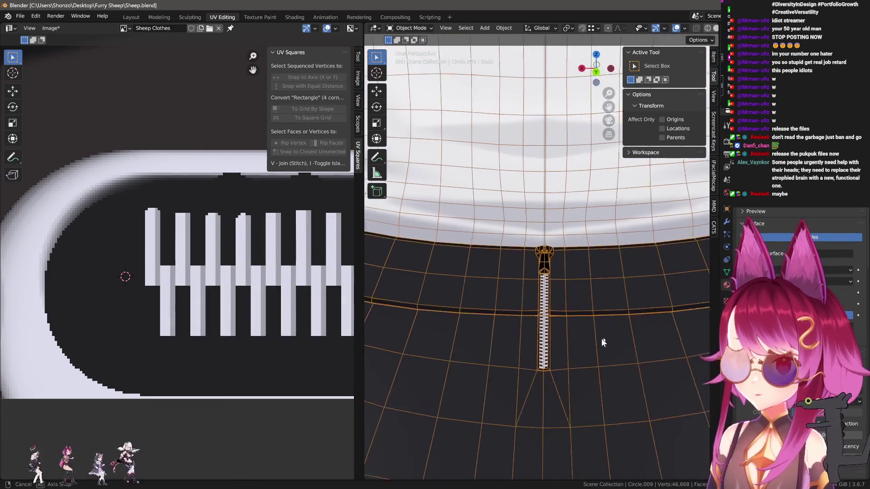
- Deselect the skirt, check the Image menu, and switch to Layout, orbiting to frame the whole sheep
key("alt+a")
scroll(602, 338, "down", 3)
left_click(53, 28)
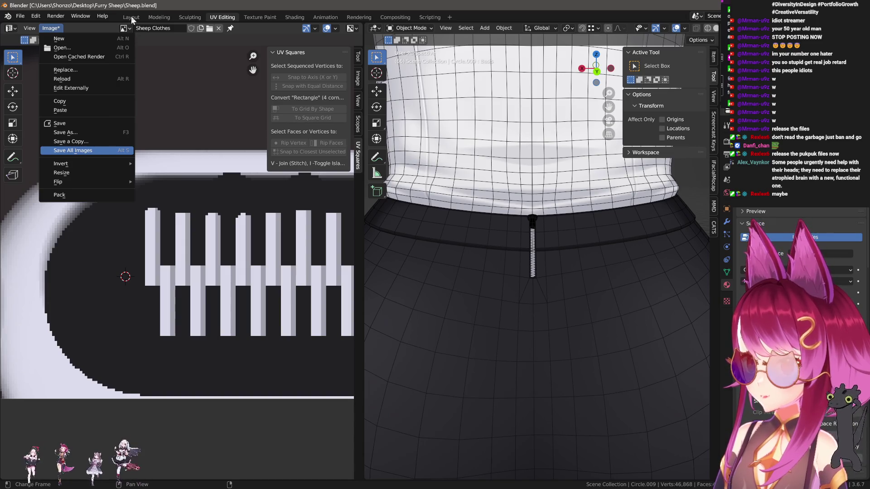
left_click(131, 17)
left_click(131, 17)
mouse_move(358, 262)
middle_mouse_down()
mouse_move(422, 249)
mouse_move(506, 275)
mouse_move(480, 288)
mouse_move(505, 303)
middle_mouse_up()
scroll(532, 331, "down", 4)
mouse_move(532, 330)
middle_mouse_down()
mouse_move(499, 315)
mouse_move(529, 309)
mouse_move(505, 158)
middle_mouse_up()
left_click(505, 157)
- Hide the head-sketch, left and photo reference image planes with H
left_click(606, 218)
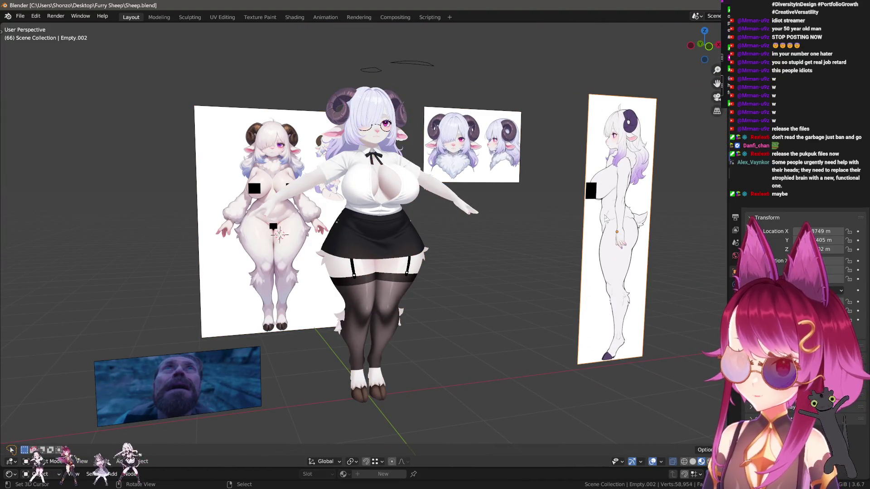
left_click(309, 173)
left_click(454, 149)
left_click(604, 156)
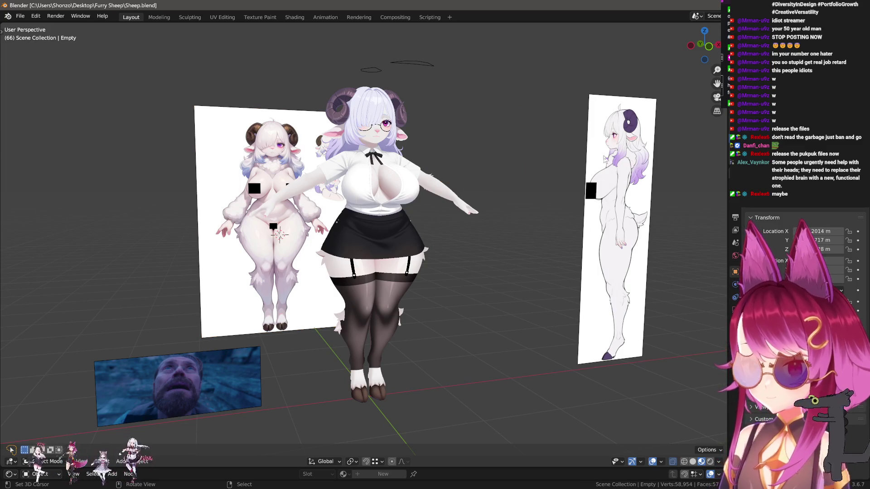
key("h")
left_click(252, 175)
key("h")
left_click(219, 363)
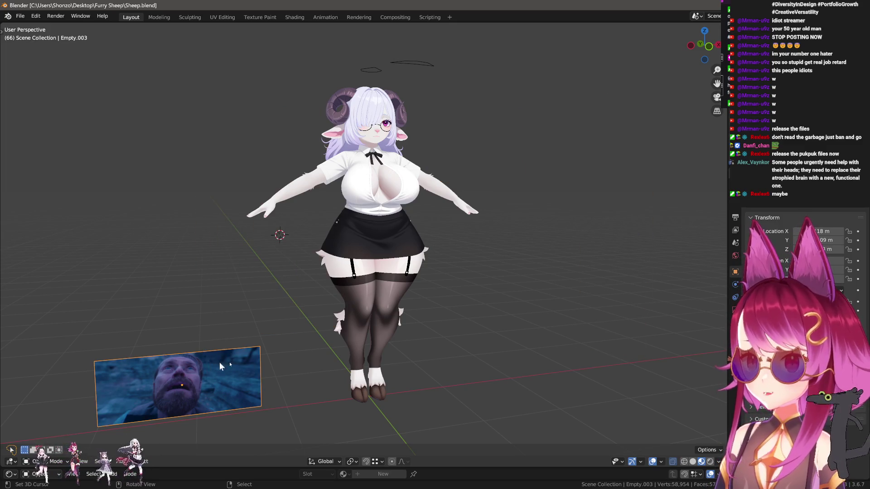
key("h")
- Orbit around to inspect the zipper on the skirt's back, then save Sheep.blend
scroll(450, 331, "up", 3)
middle_click_drag(450, 330, 424, 371, "shift")
scroll(448, 378, "up", 1)
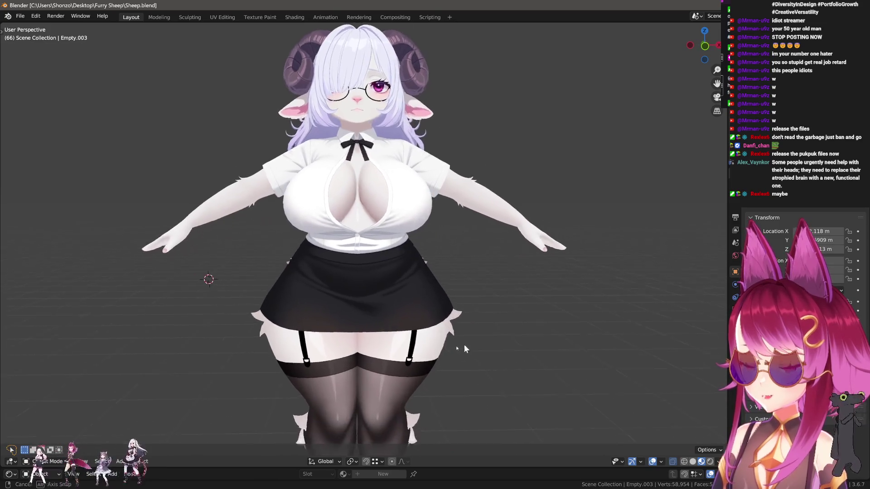
mouse_move(462, 345)
middle_mouse_down()
mouse_move(394, 337)
mouse_move(382, 348)
mouse_move(299, 350)
mouse_move(378, 374)
mouse_move(428, 244)
mouse_move(285, 309)
mouse_move(330, 277)
mouse_move(356, 296)
mouse_move(284, 303)
mouse_move(395, 217)
middle_mouse_up()
mouse_move(415, 172)
middle_mouse_down()
mouse_move(425, 263)
mouse_move(410, 308)
mouse_move(319, 297)
middle_mouse_up()
mouse_move(353, 185)
middle_mouse_down()
mouse_move(397, 226)
mouse_move(385, 267)
mouse_move(404, 288)
mouse_move(403, 313)
mouse_move(435, 327)
mouse_move(430, 332)
mouse_move(381, 312)
mouse_move(369, 273)
mouse_move(372, 149)
mouse_move(239, 231)
mouse_move(346, 355)
mouse_move(361, 346)
middle_mouse_up()
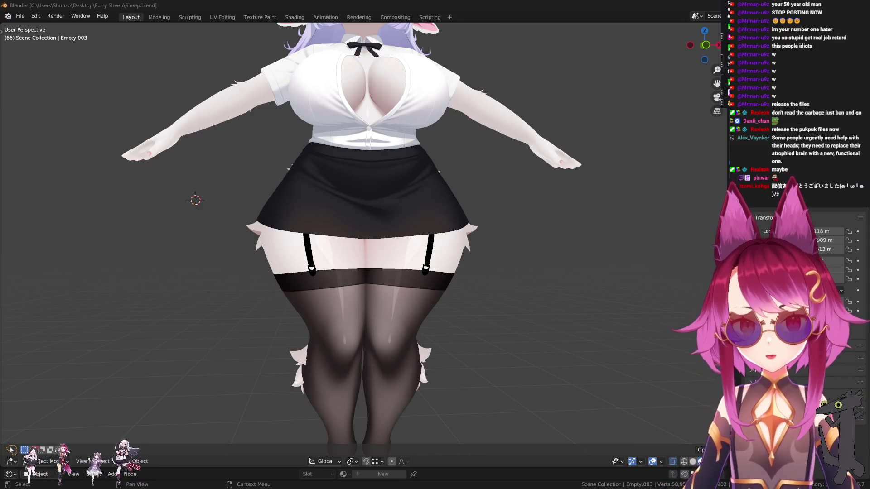
scroll(521, 210, "down", 5)
scroll(501, 262, "up", 1)
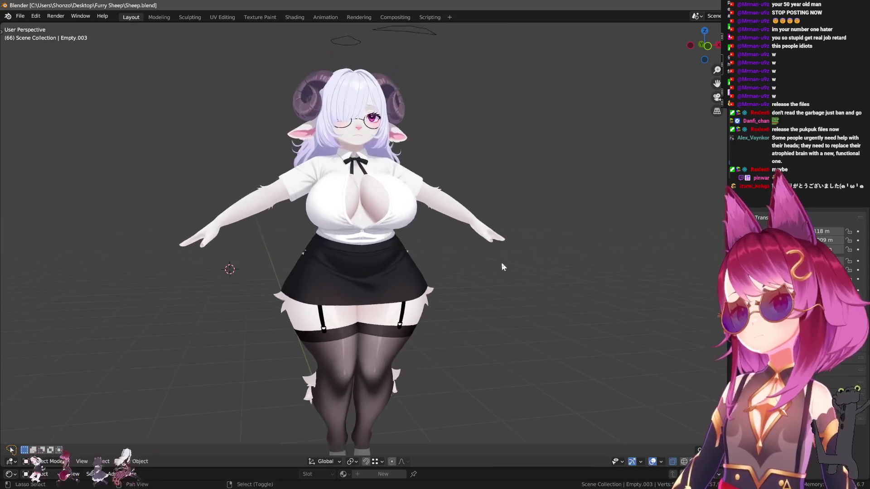
key("ctrl+s")
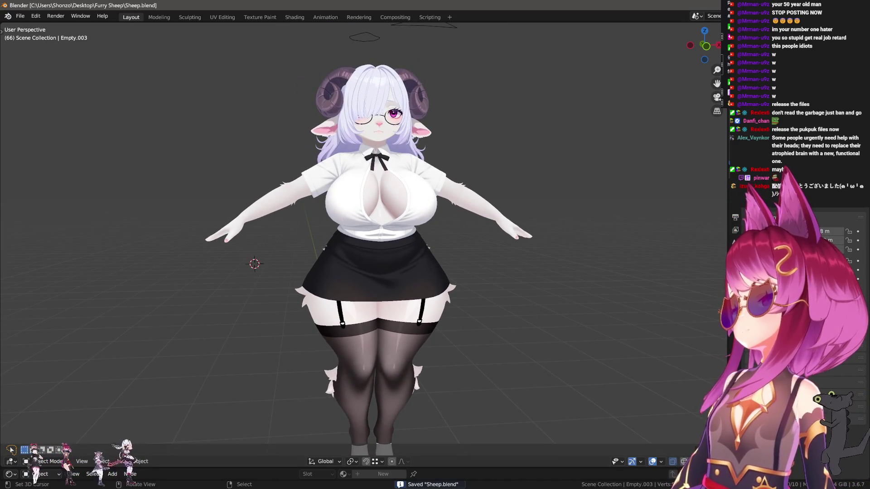